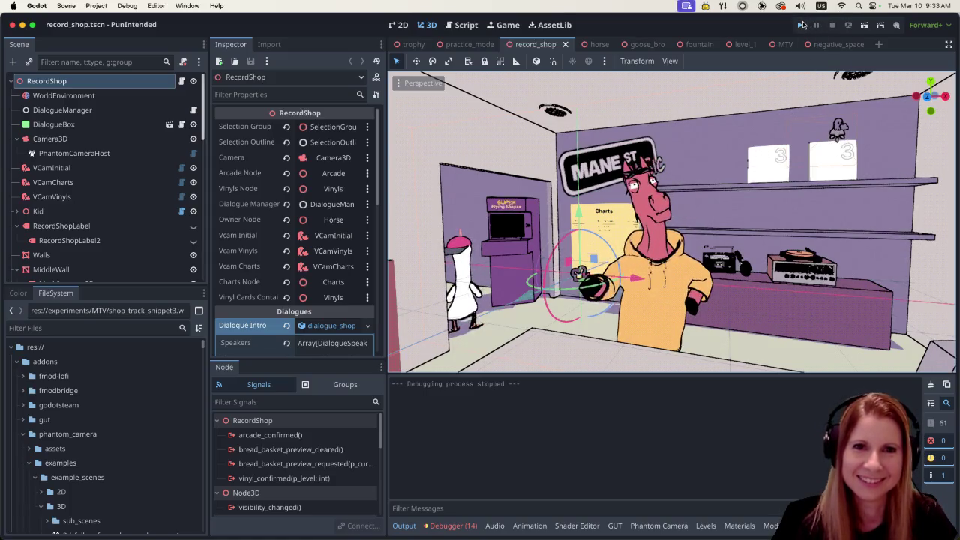
- Launch the PunIntended project from the Godot editor's Run Project button
{"action": "left_click", "coordinate": [802, 25]}
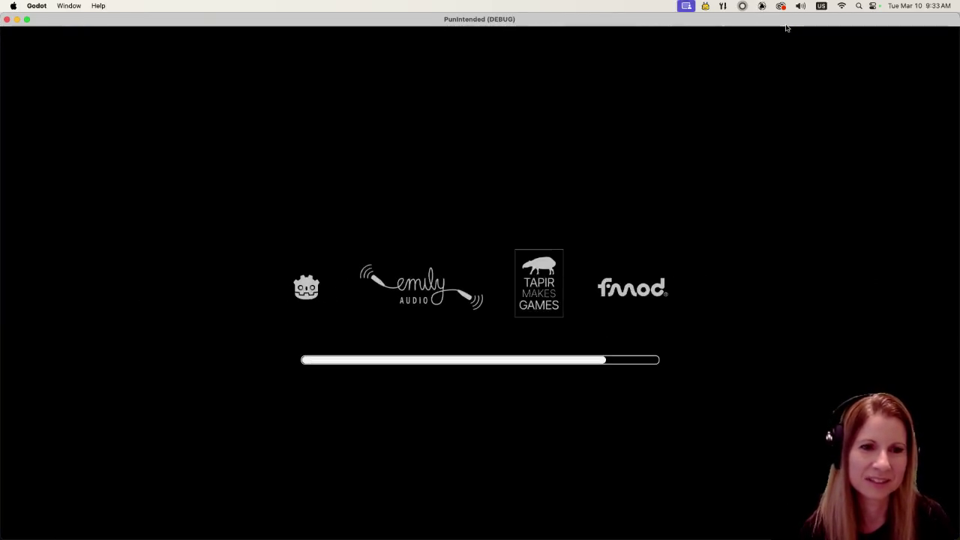
- Peek into Settings, back out, choose Play to enter the record shop, then face the horse
{"action": "key", "text": "Down"}
{"action": "key", "text": "Return"}
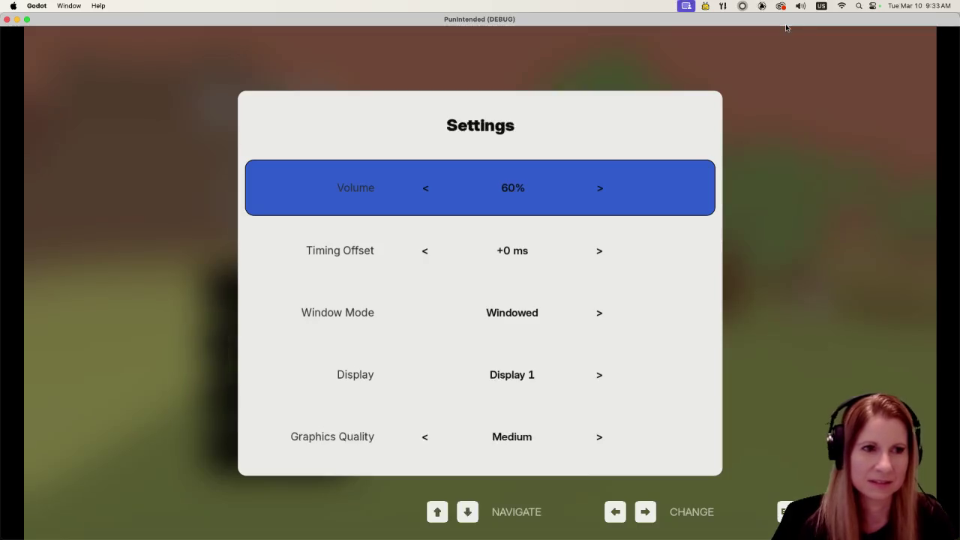
{"action": "key", "text": "Escape"}
{"action": "key", "text": "Up"}
{"action": "key", "text": "Return"}
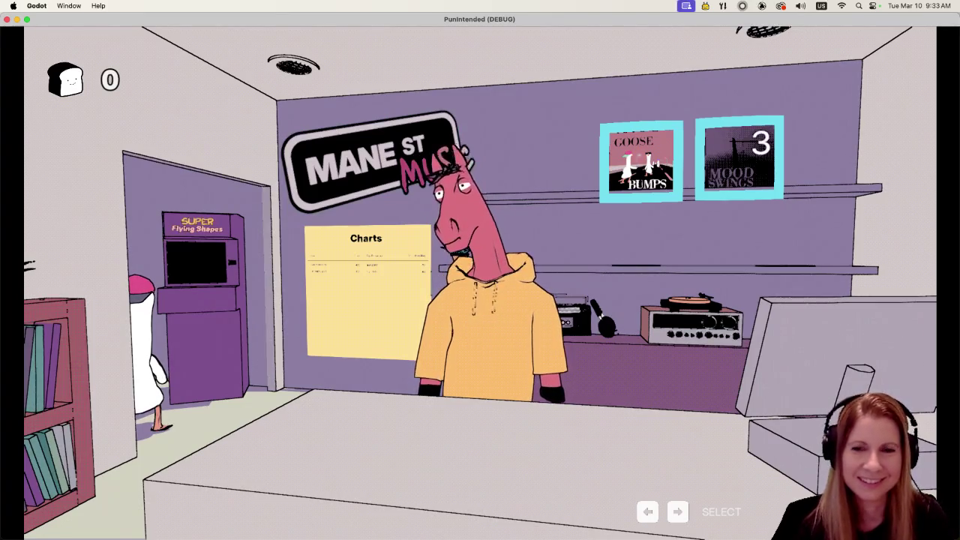
{"action": "key", "text": "Left"}
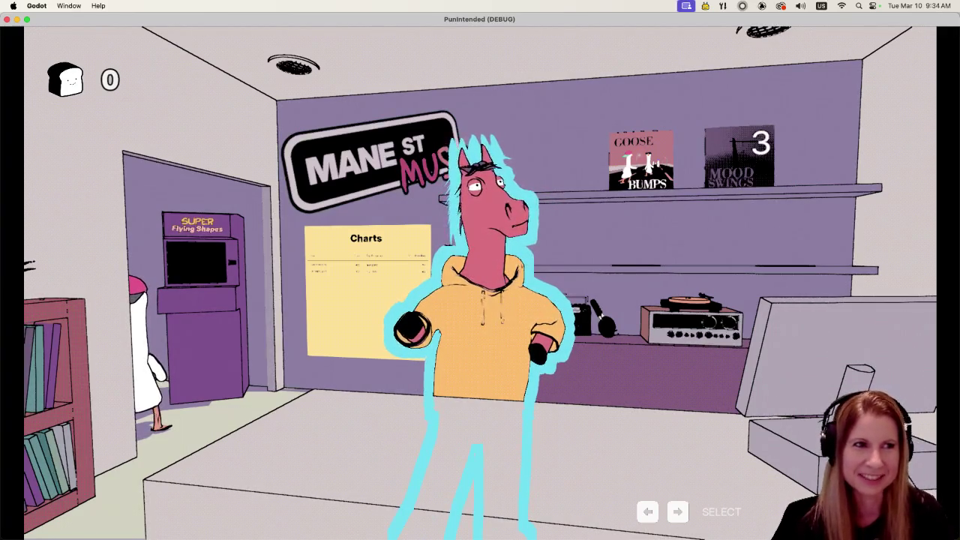
- Cycle between the arcade machine, horse shopkeeper and album covers, then open the record shelf
{"action": "key", "text": "Left"}
{"action": "key", "text": "Left"}
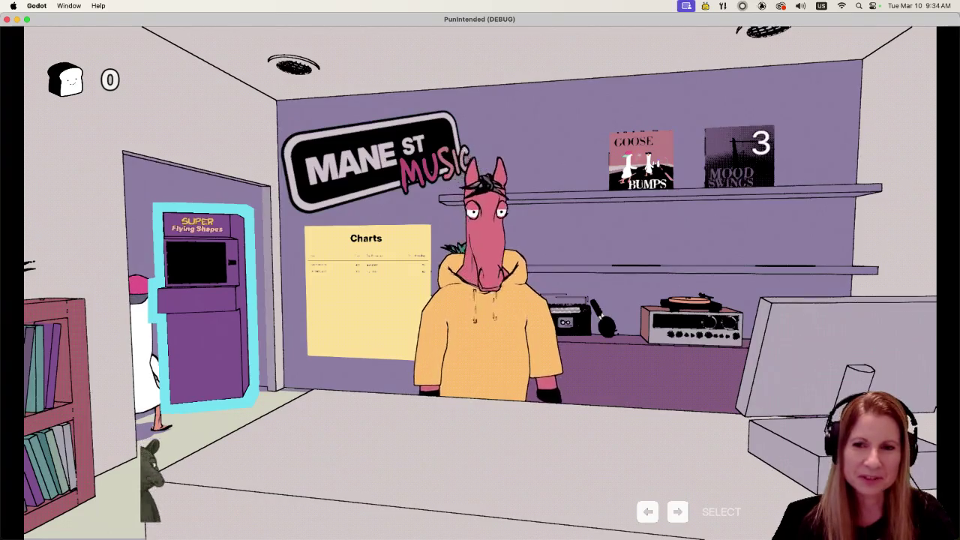
{"action": "key", "text": "Right"}
{"action": "key", "text": "Right"}
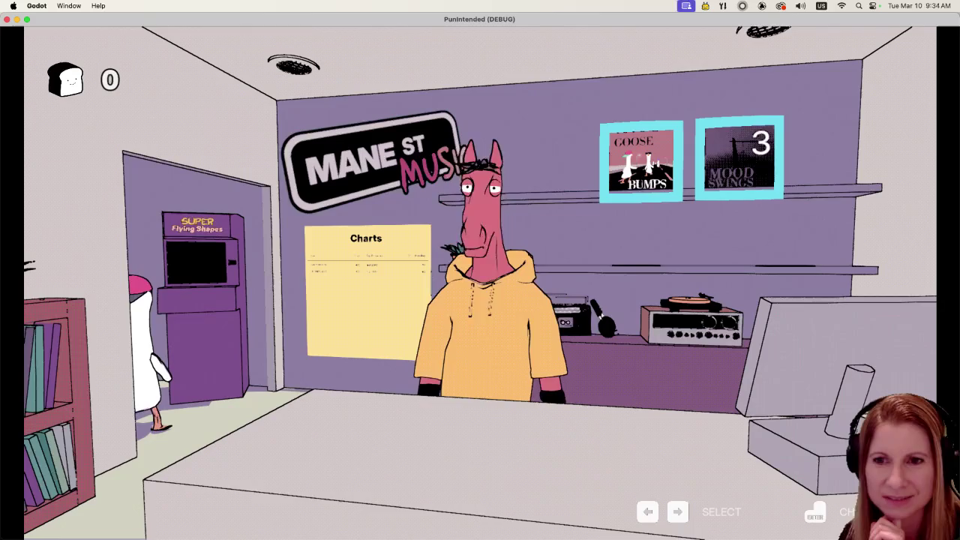
{"action": "key", "text": "Left"}
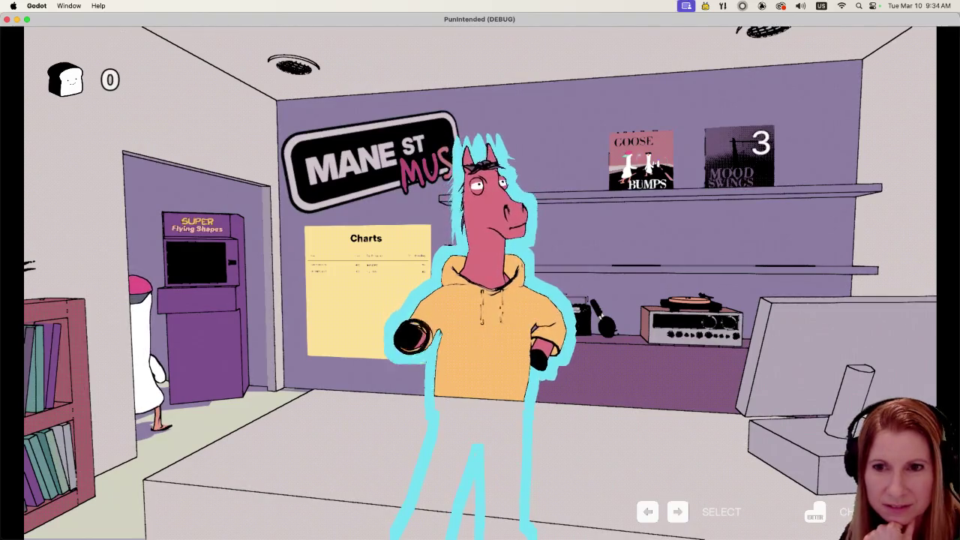
{"action": "key", "text": "Right"}
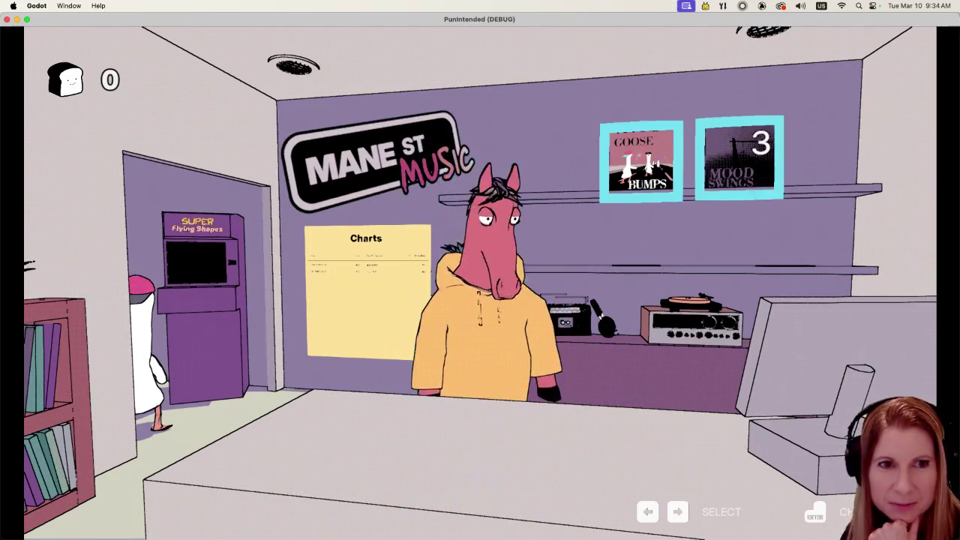
{"action": "key", "text": "Left"}
{"action": "key", "text": "Left"}
{"action": "key", "text": "Left"}
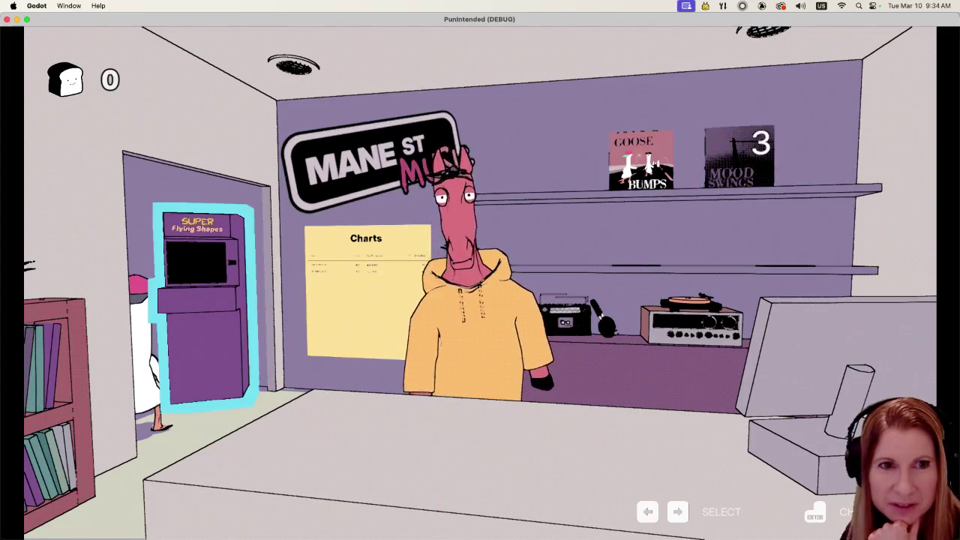
{"action": "key", "text": "Right"}
{"action": "key", "text": "Right"}
{"action": "key", "text": "Right"}
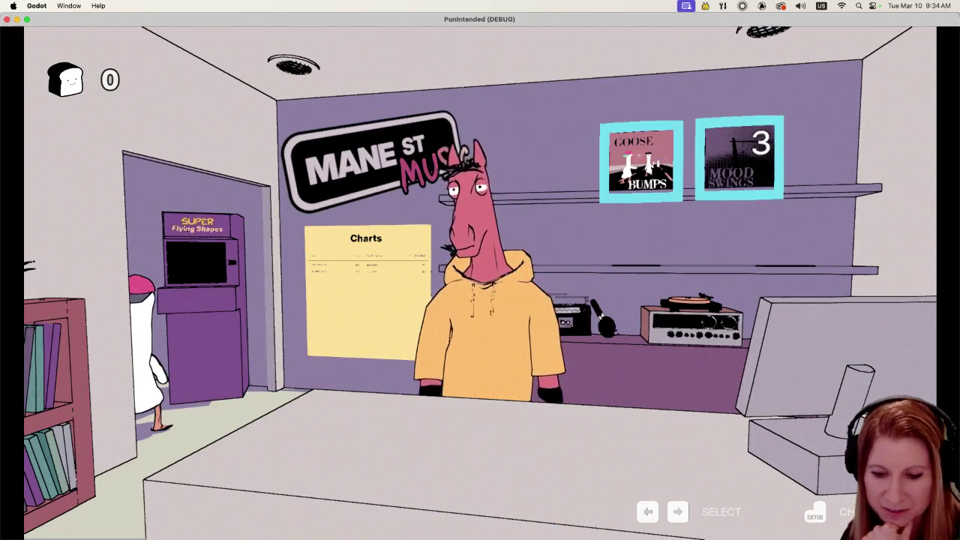
{"action": "key", "text": "Return"}
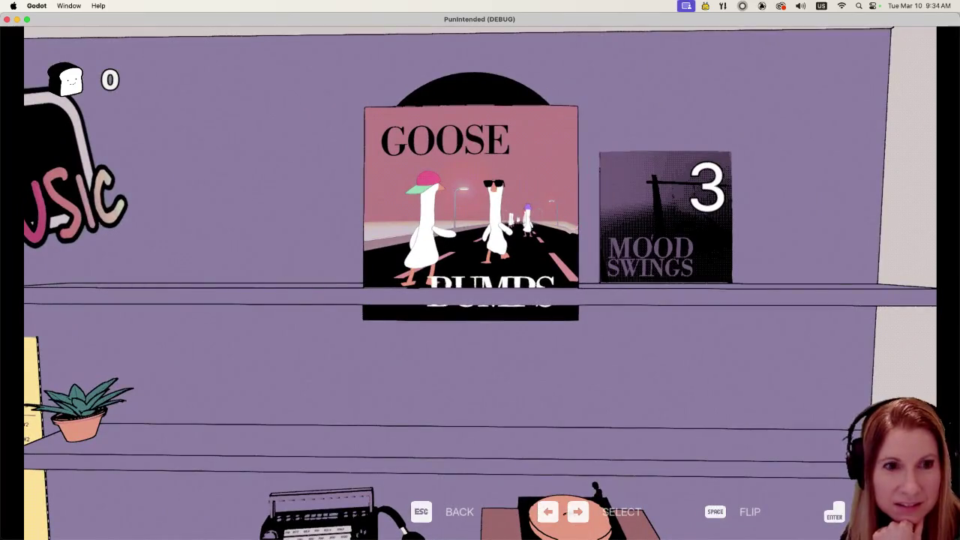
- Start the Goose Bumps level and hit the space-bar beats for PERFECT ratings as geese pass
{"action": "key", "text": "Return"}
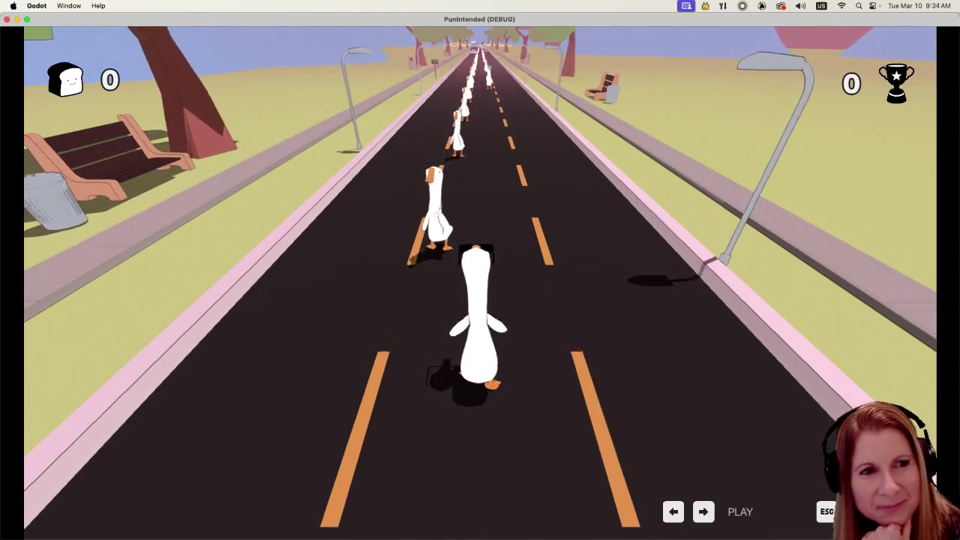
{"action": "key", "text": "space"}
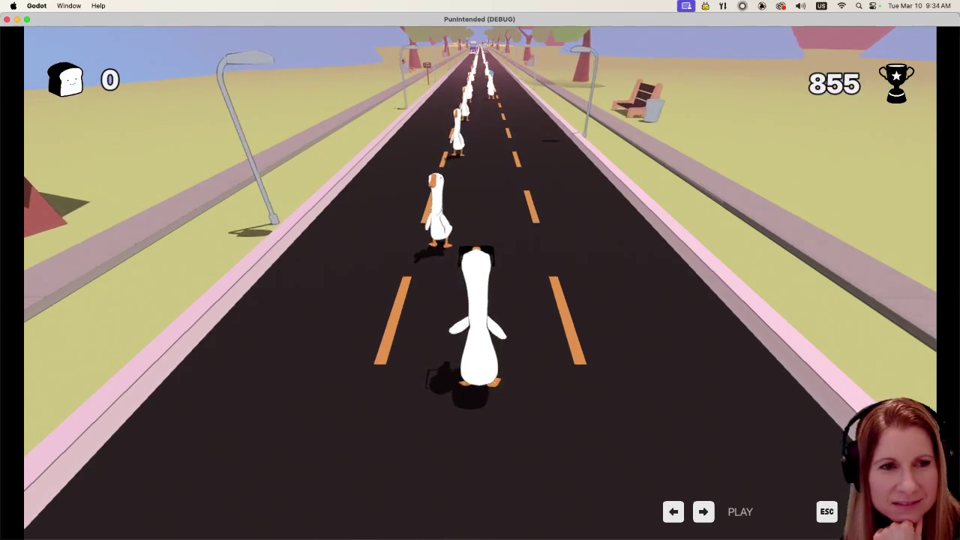
{"action": "key", "text": "space"}
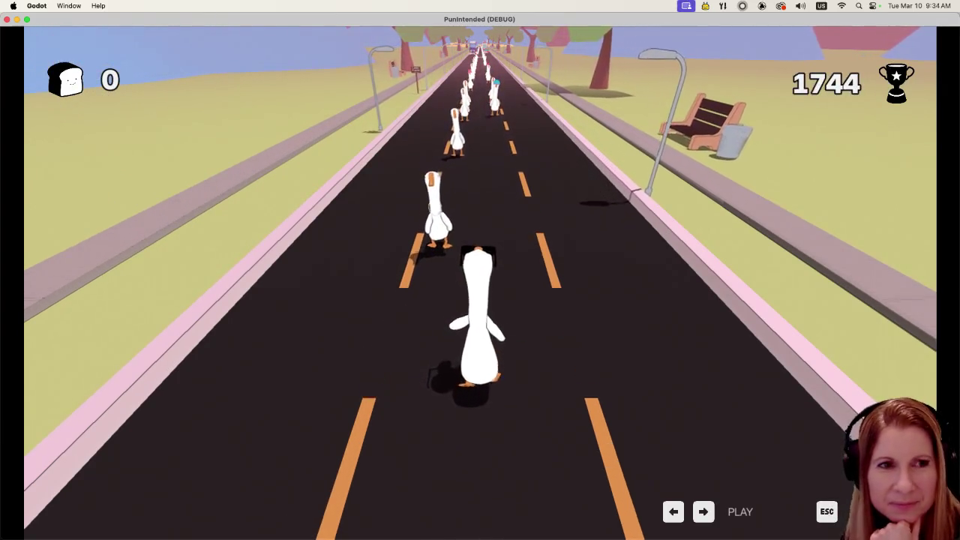
{"action": "key", "text": "space"}
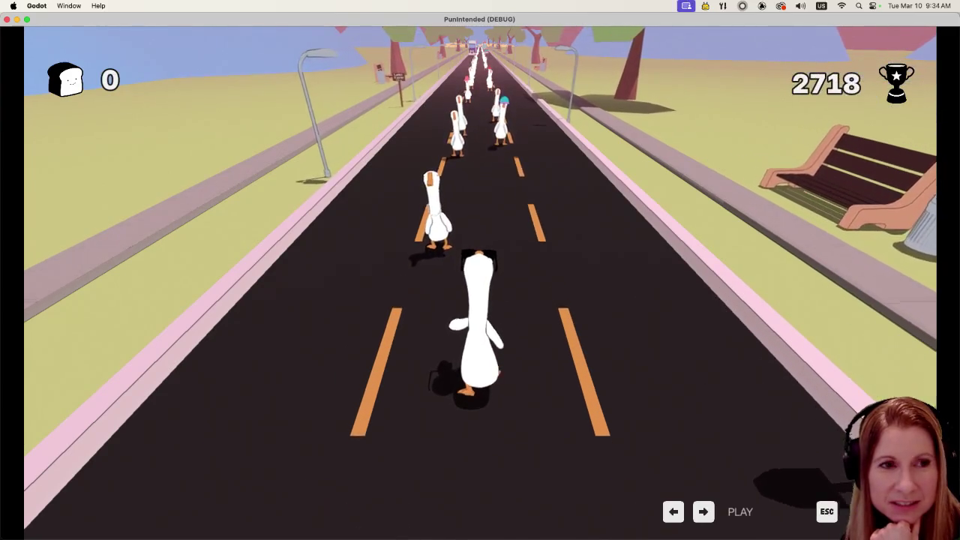
{"action": "key", "text": "space"}
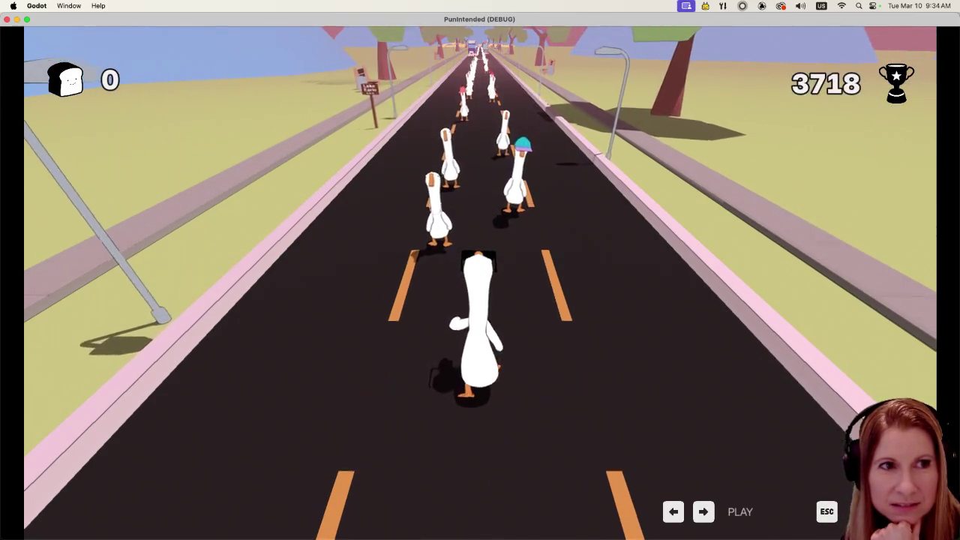
{"action": "key", "text": "space"}
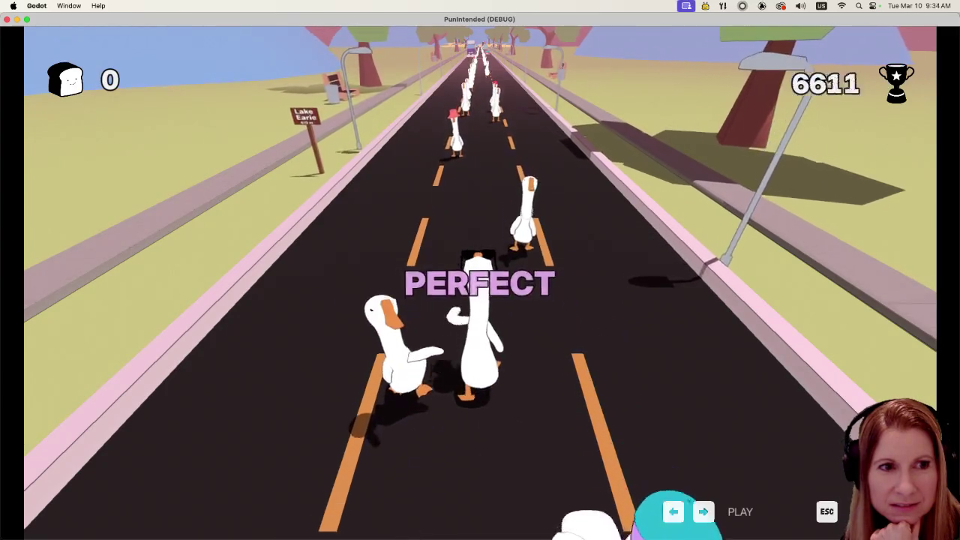
{"action": "key", "text": "space"}
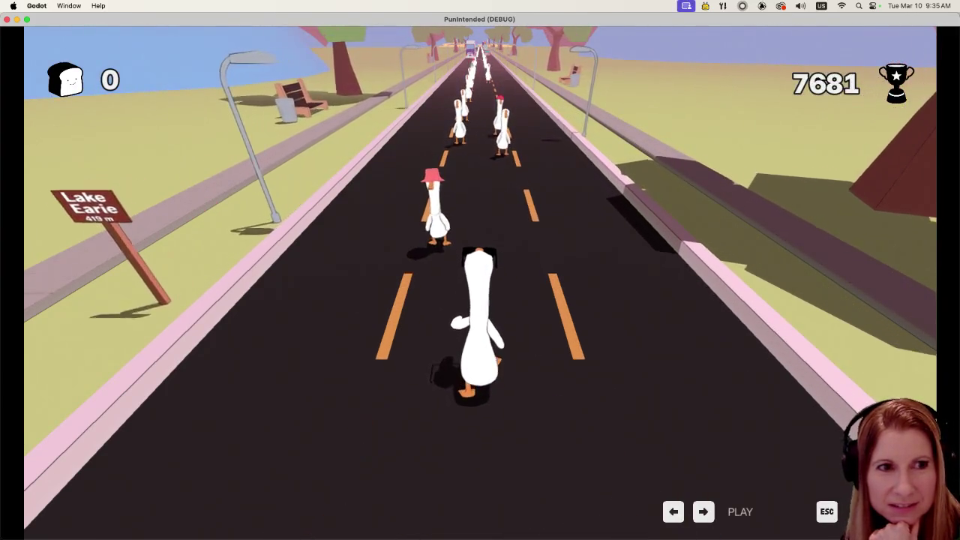
{"action": "key", "text": "space"}
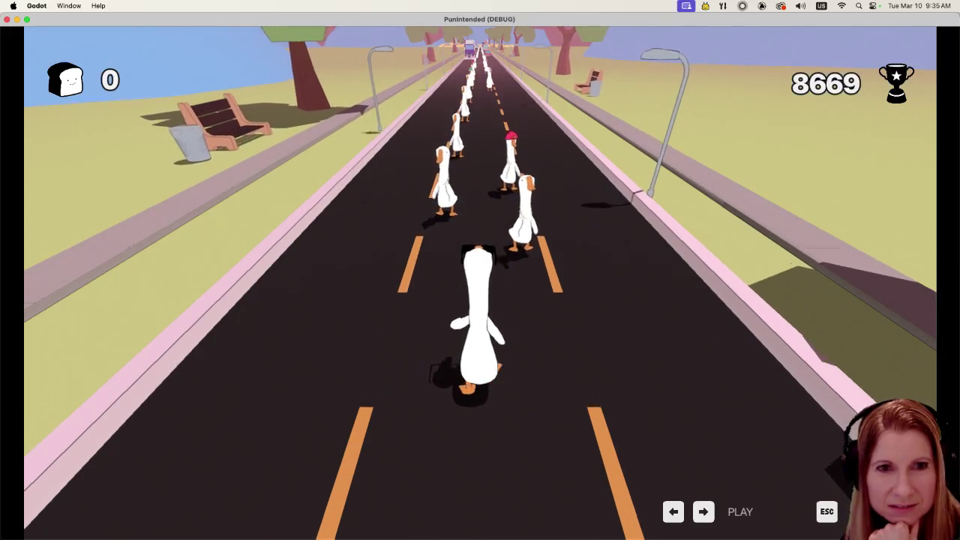
{"action": "key", "text": "space"}
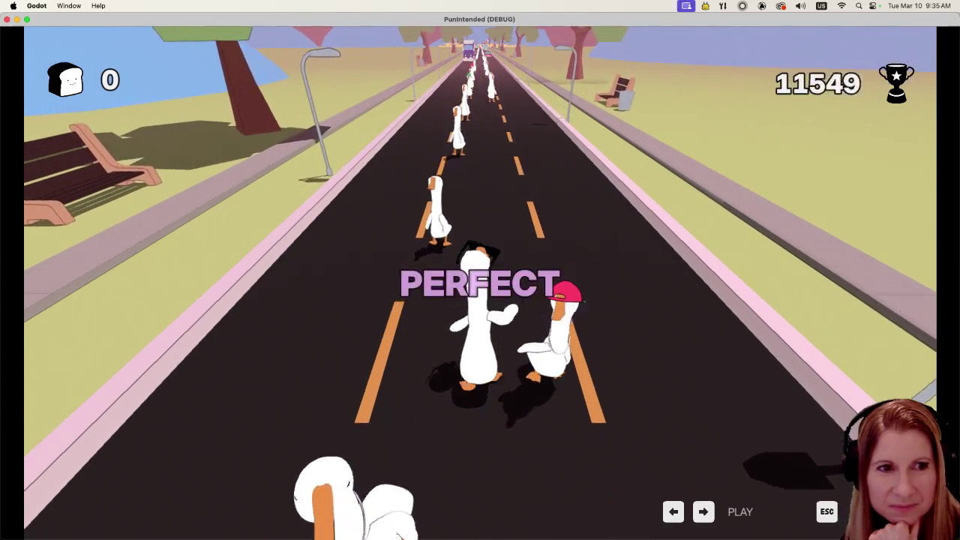
{"action": "key", "text": "space"}
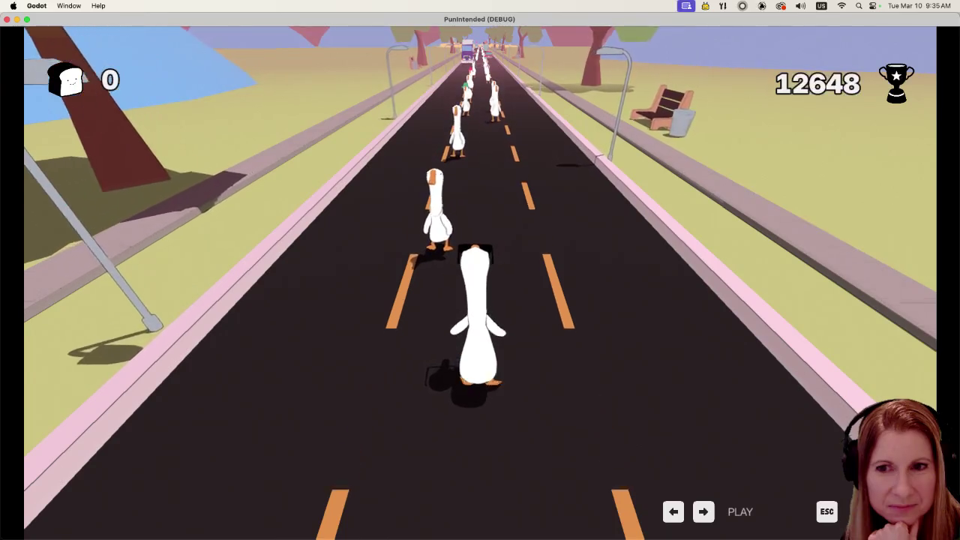
{"action": "key", "text": "space"}
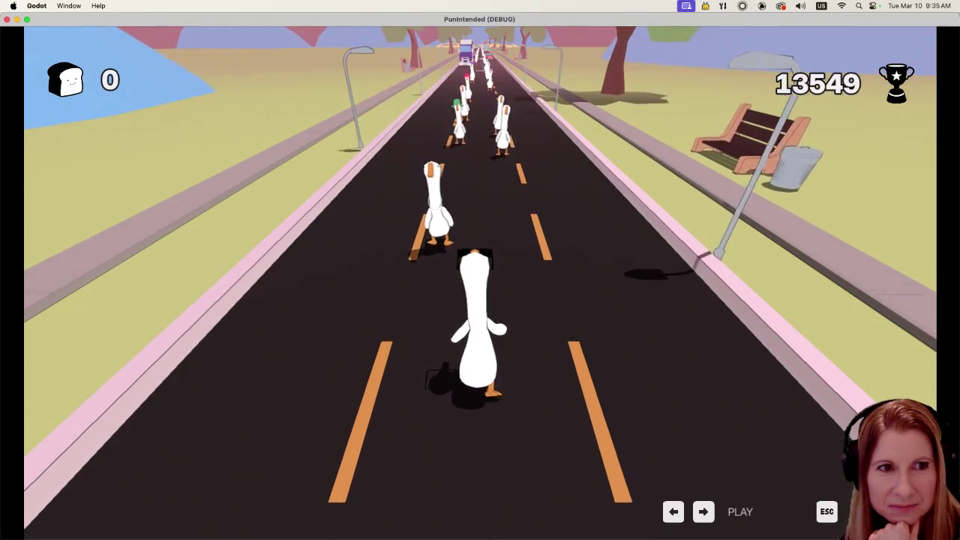
{"action": "key", "text": "space"}
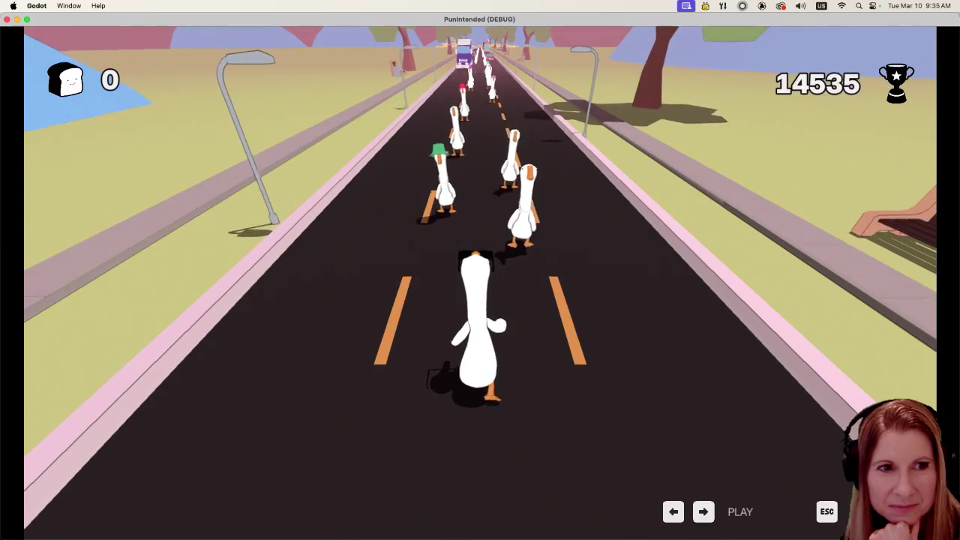
{"action": "key", "text": "space"}
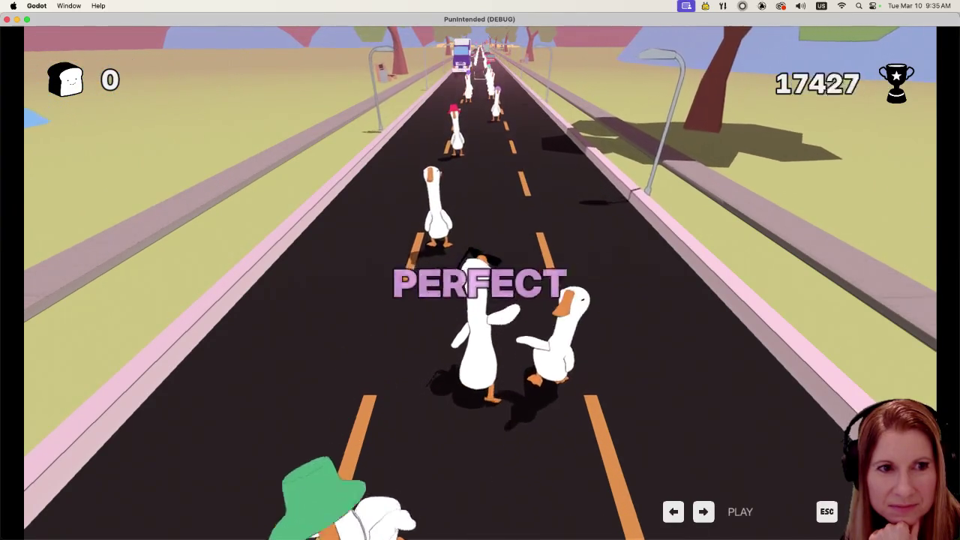
{"action": "key", "text": "space"}
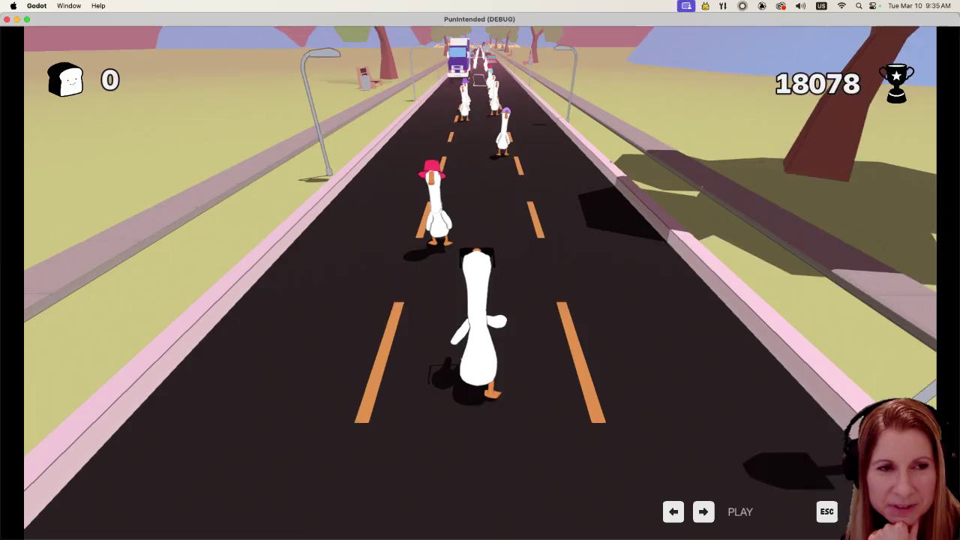
{"action": "key", "text": "space"}
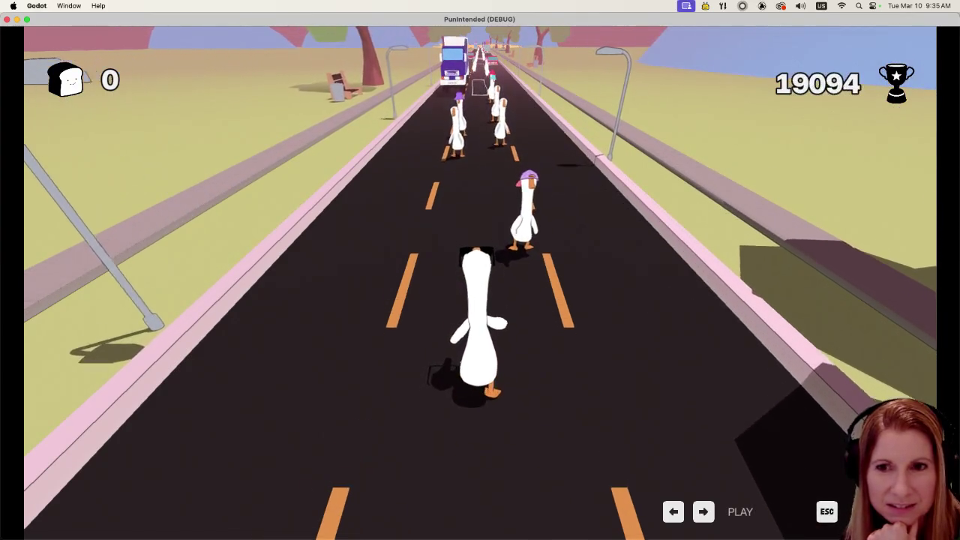
{"action": "key", "text": "space"}
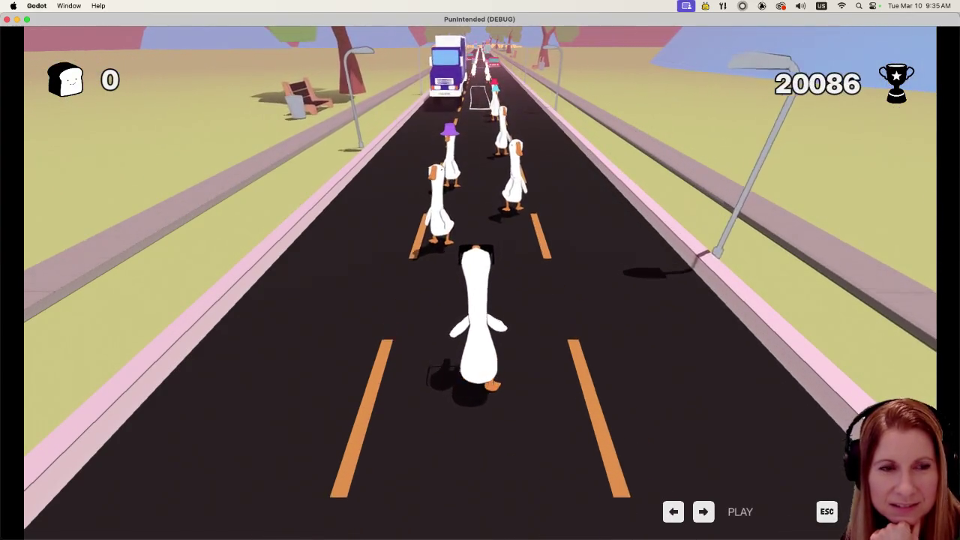
{"action": "key", "text": "space"}
{"action": "key", "text": "space"}
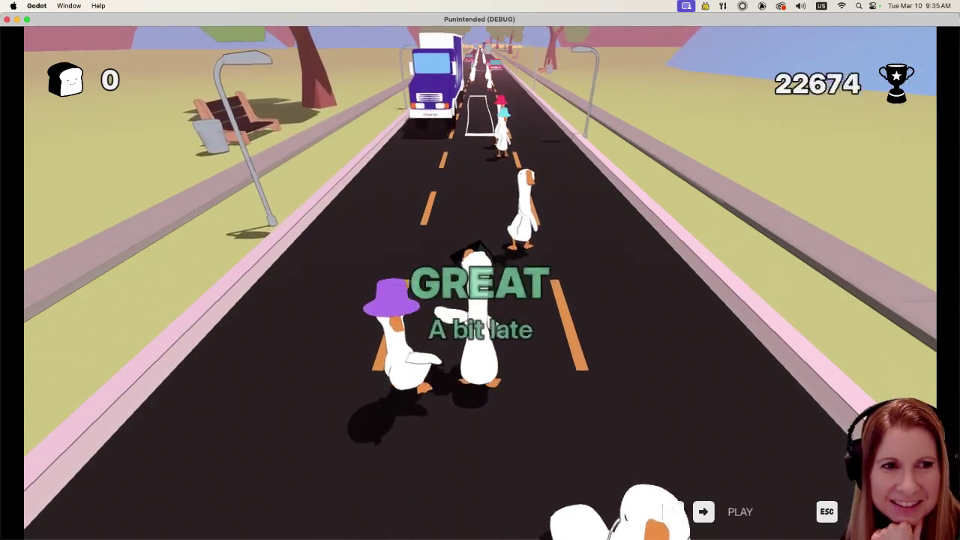
{"action": "key", "text": "space"}
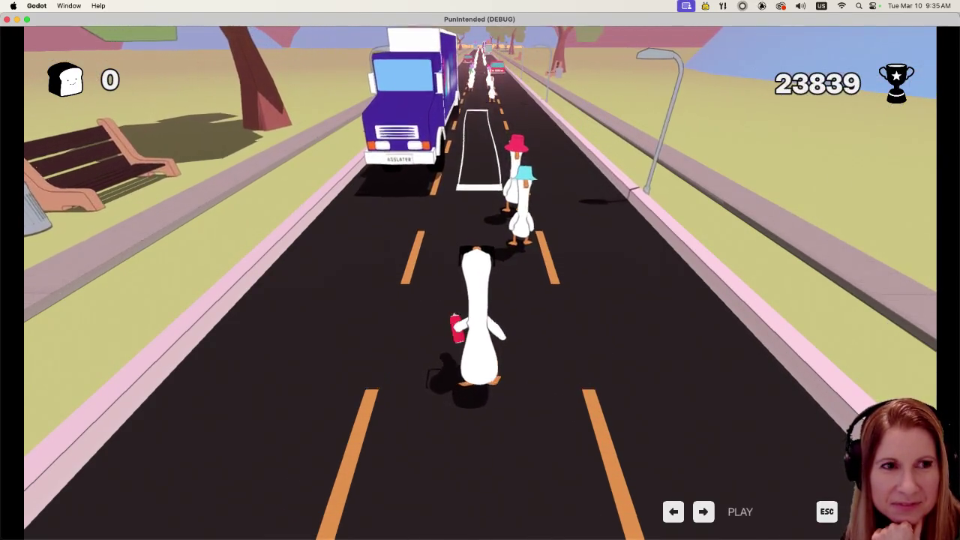
- Keep hitting beats with the Left key past the truck, pushing the score past 45,000
{"action": "key", "text": "Left"}
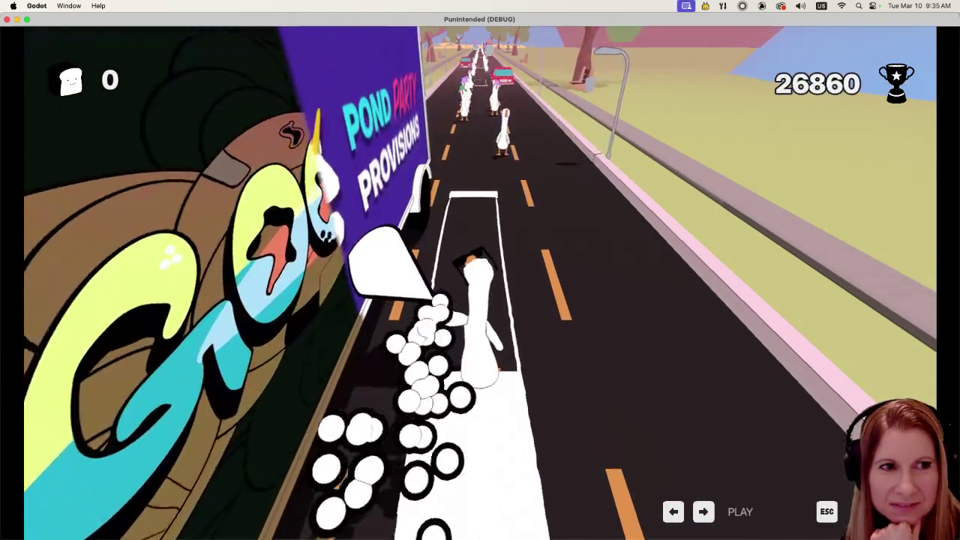
{"action": "key", "text": "Left"}
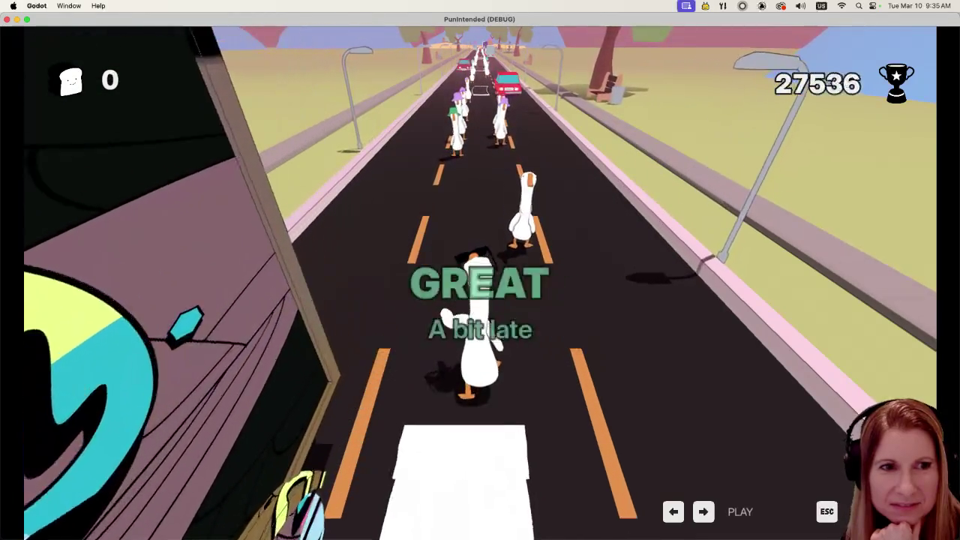
{"action": "key", "text": "Left"}
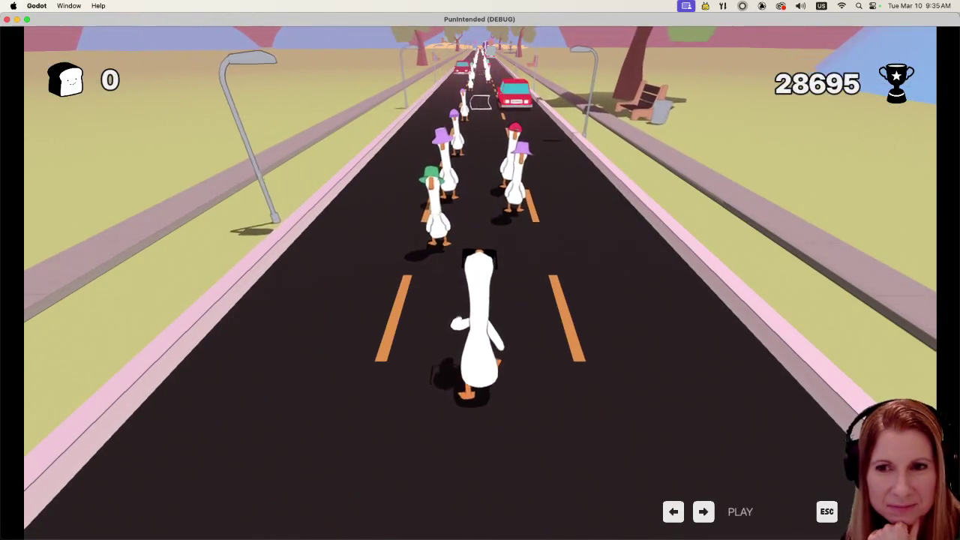
{"action": "key", "text": "Left"}
{"action": "key", "text": "Left"}
{"action": "key", "text": "Left"}
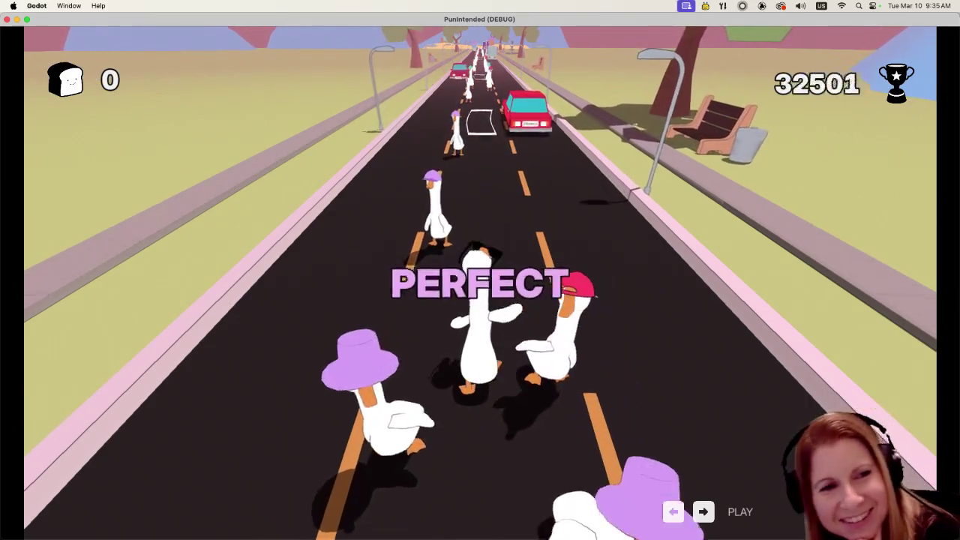
{"action": "key", "text": "Left"}
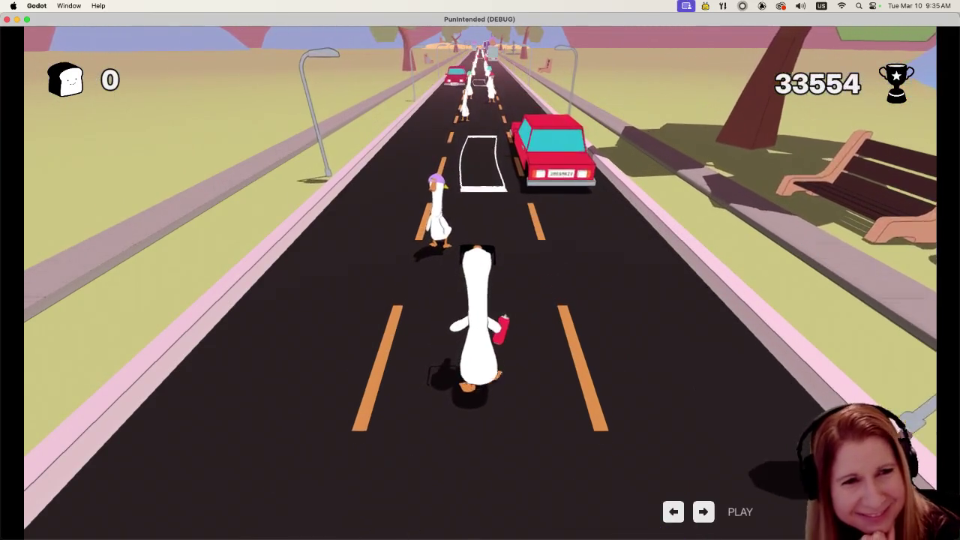
{"action": "key", "text": "Left"}
{"action": "key", "text": "Left"}
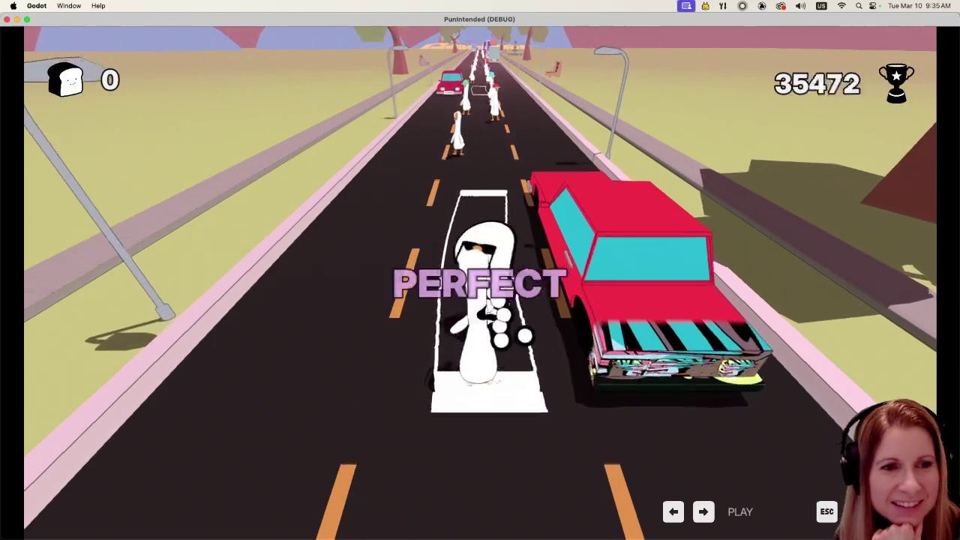
{"action": "key", "text": "Left"}
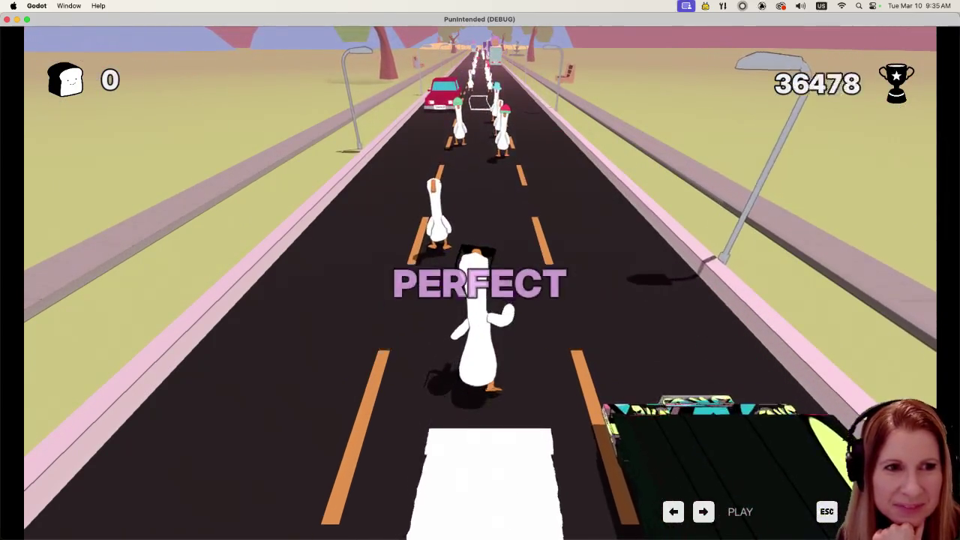
{"action": "key", "text": "Left"}
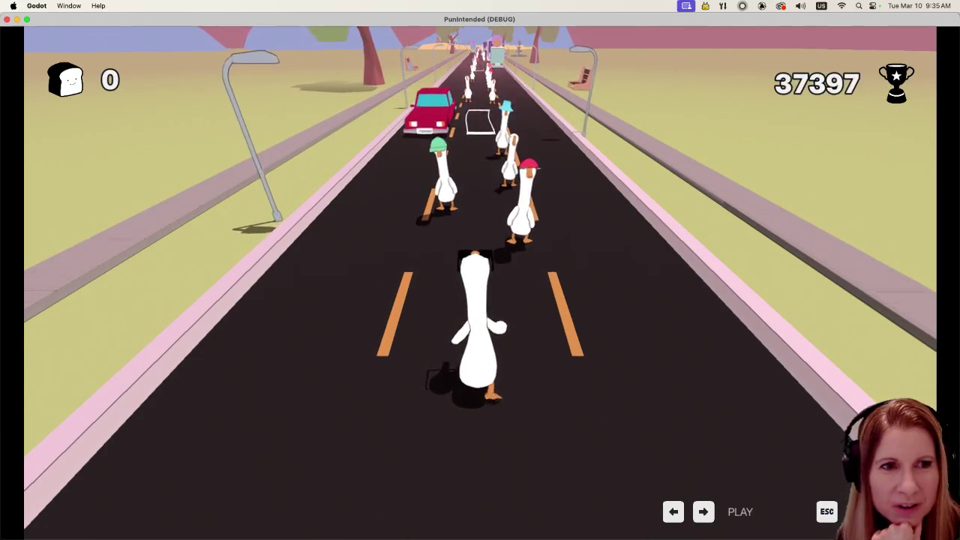
{"action": "key", "text": "Left"}
{"action": "key", "text": "Left"}
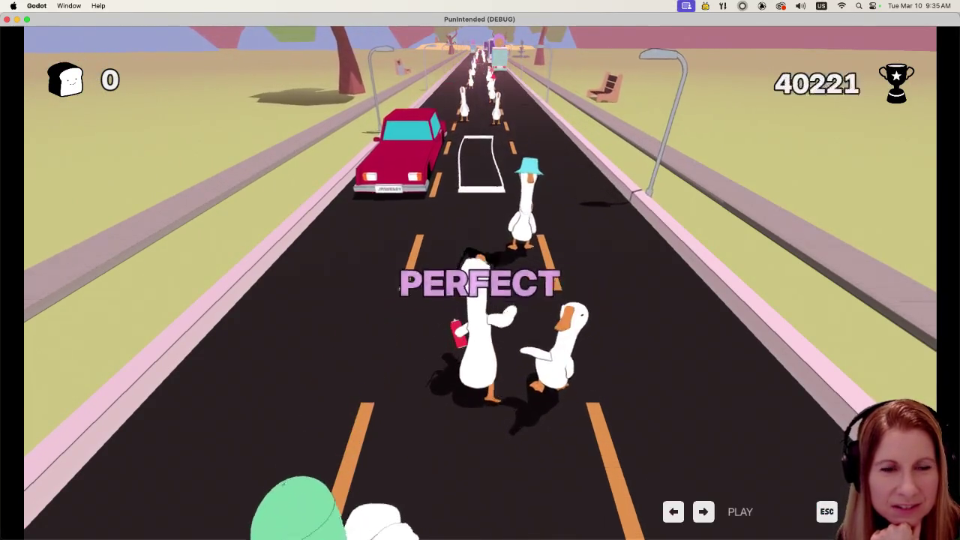
{"action": "key", "text": "Left"}
{"action": "key", "text": "Left"}
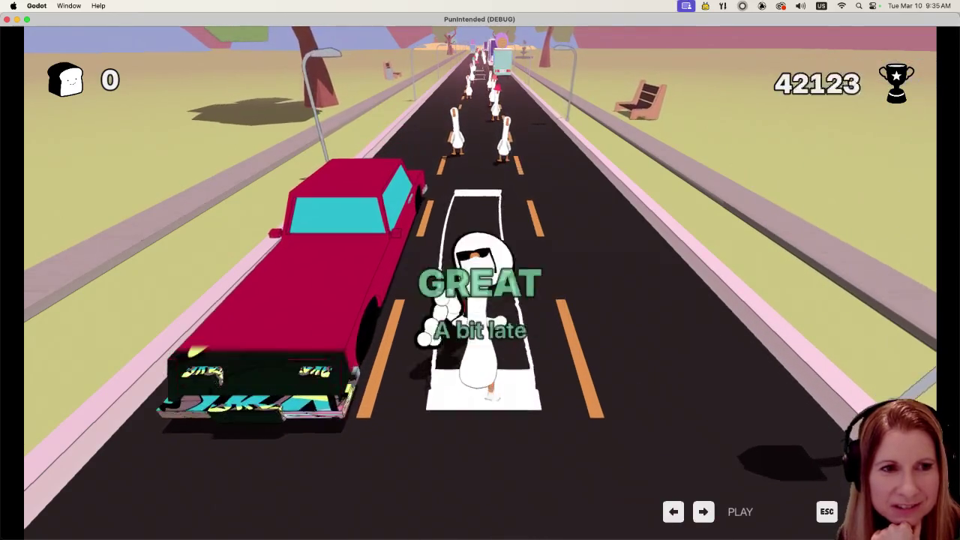
{"action": "key", "text": "Left"}
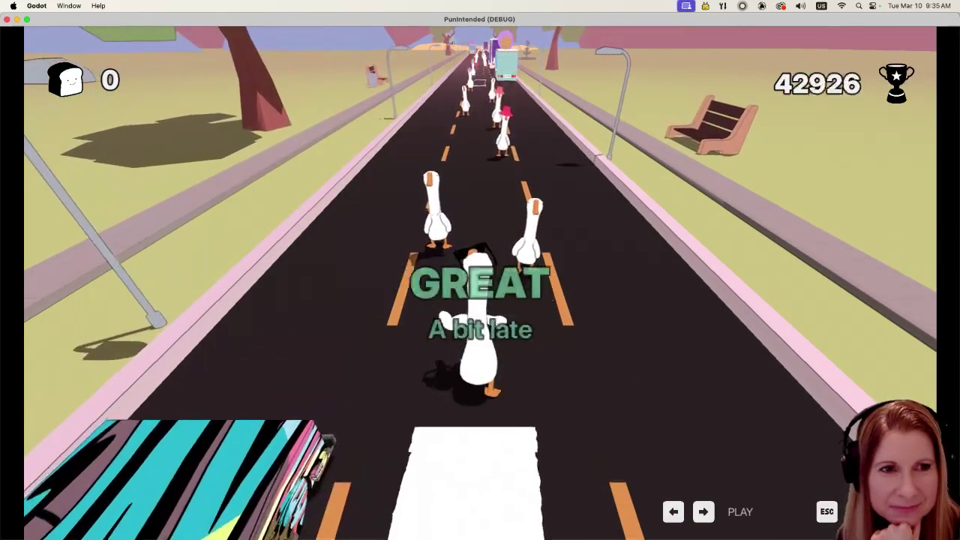
{"action": "key", "text": "Left"}
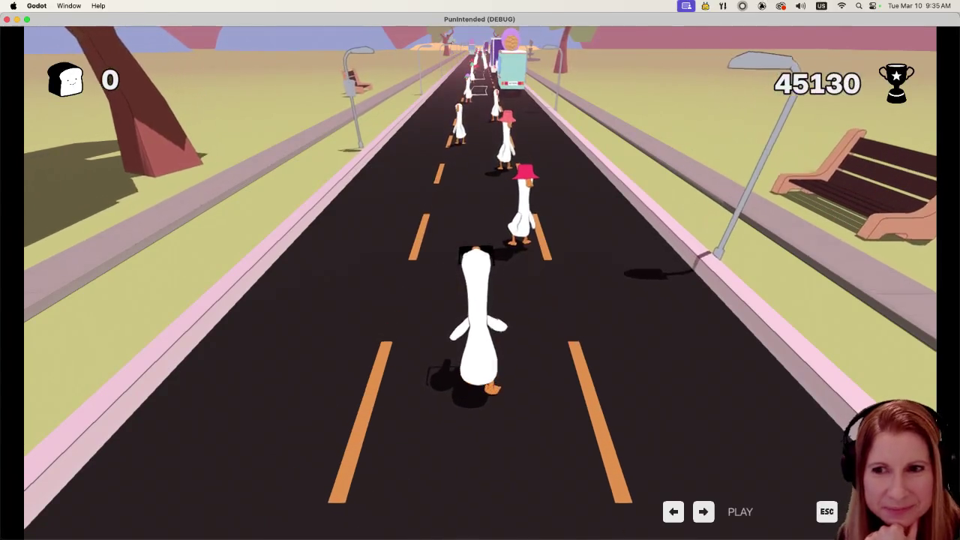
{"action": "key", "text": "Left"}
- Switch lanes to dodge geese, the truck and the flamingo until the round ends at 104,829 points
{"action": "key", "text": "Right"}
{"action": "key", "text": "Left"}
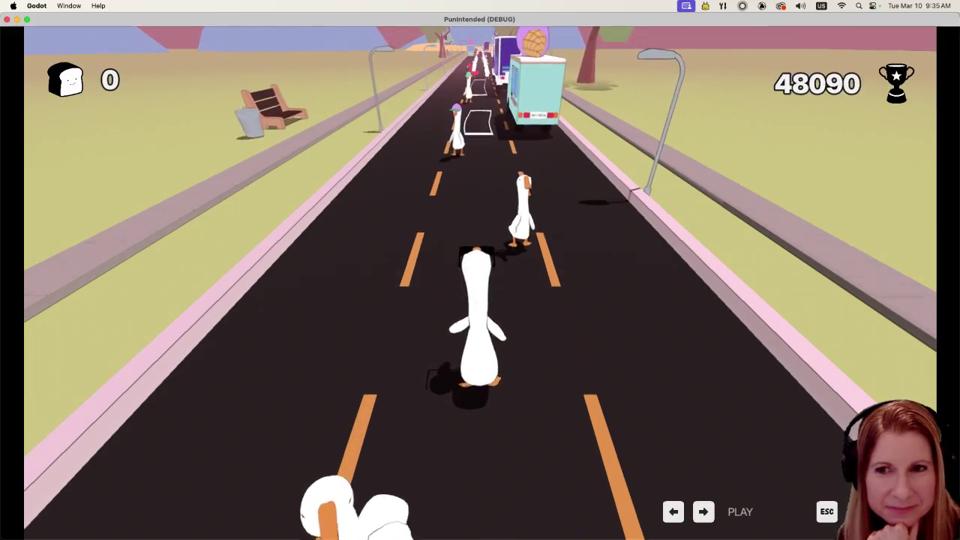
{"action": "key", "text": "Right"}
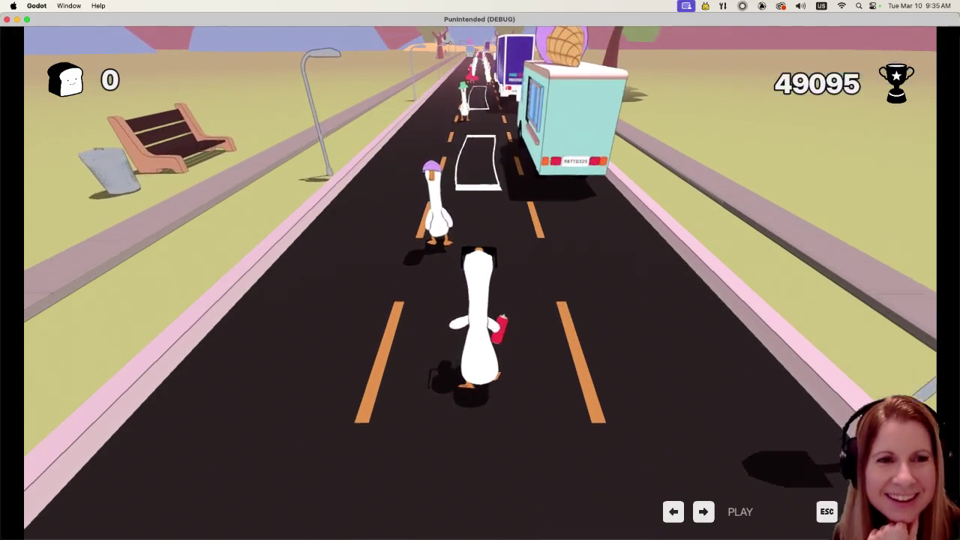
{"action": "key", "text": "Left"}
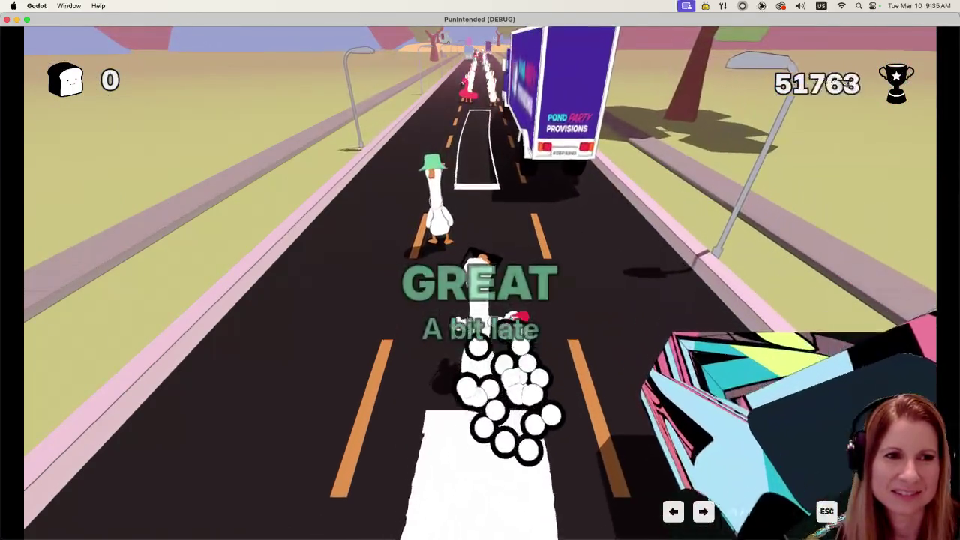
{"action": "key", "text": "Left"}
{"action": "key", "text": "Right"}
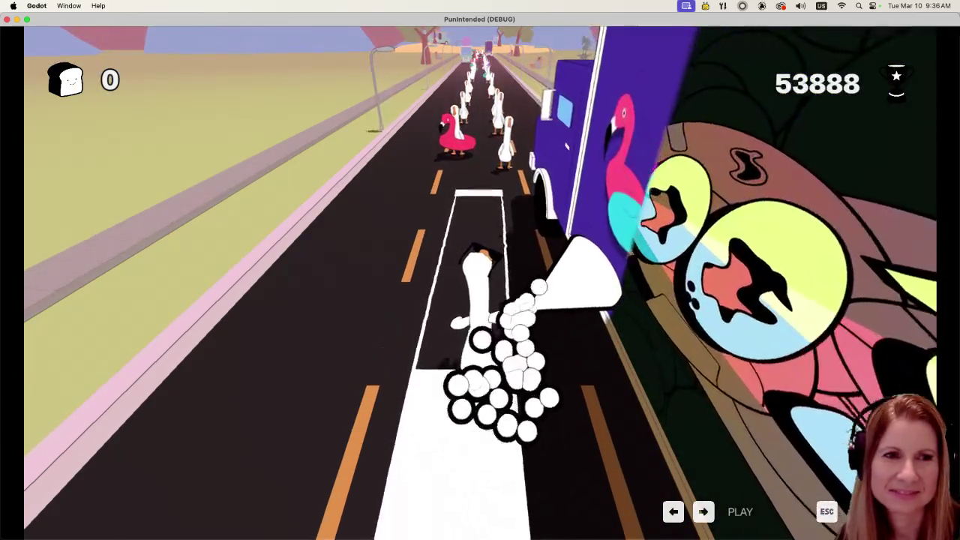
{"action": "key", "text": "Right"}
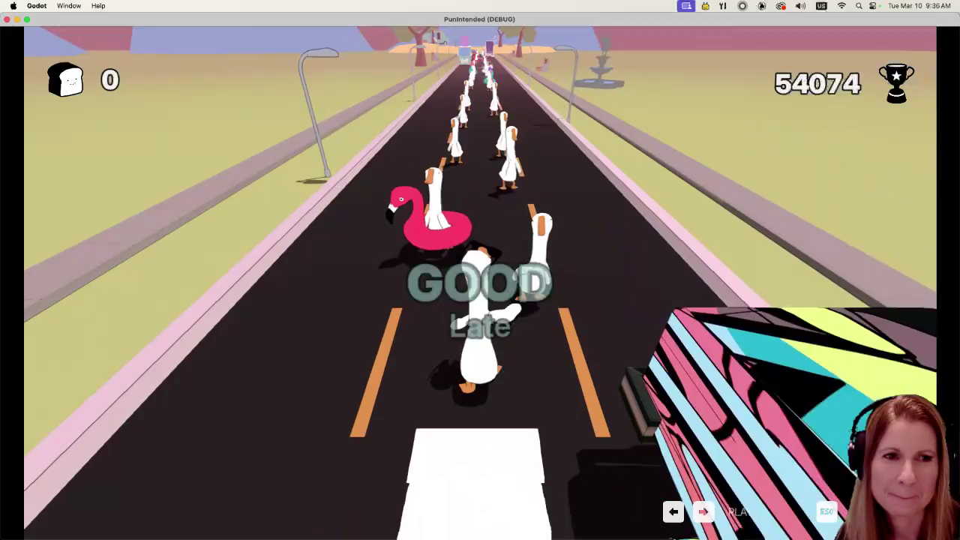
{"action": "key", "text": "Left"}
{"action": "key", "text": "Left"}
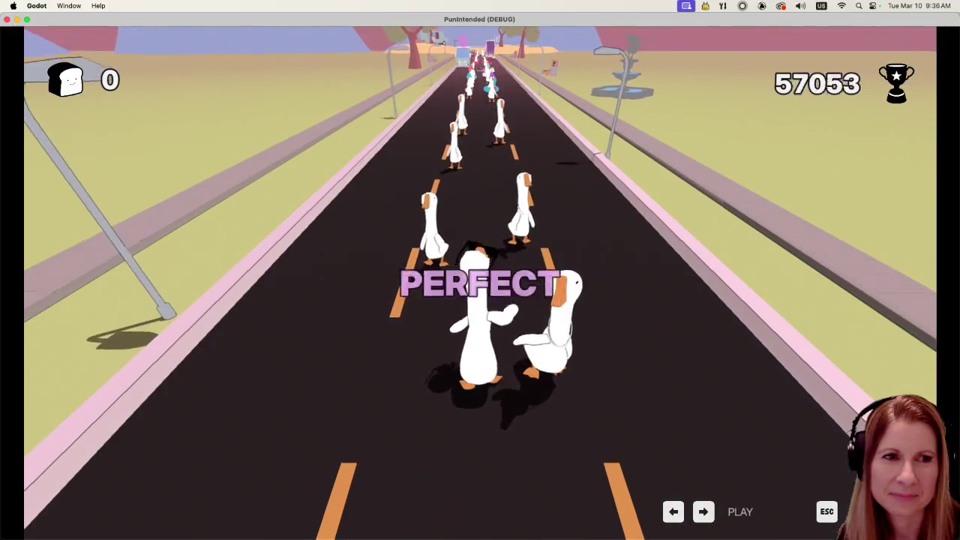
{"action": "key", "text": "Right"}
{"action": "key", "text": "Left"}
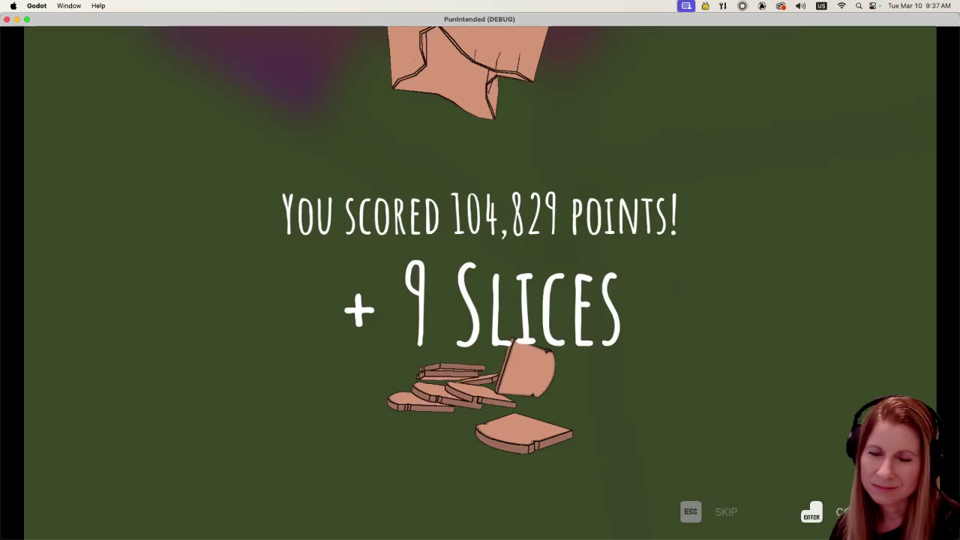
- Skip the score screen, pick Store, and turn to the horse shopkeeper
{"action": "key", "text": "Return"}
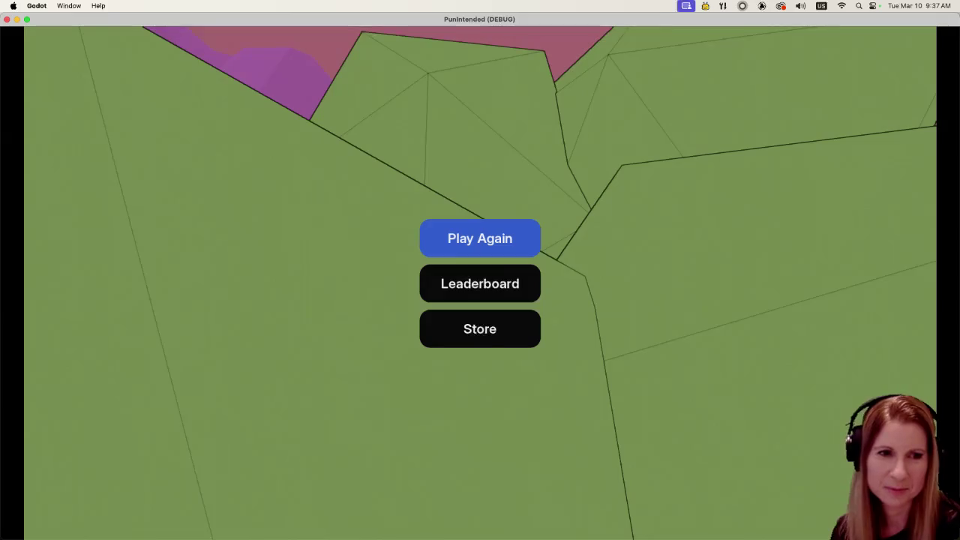
{"action": "key", "text": "Down"}
{"action": "key", "text": "Down"}
{"action": "key", "text": "Return"}
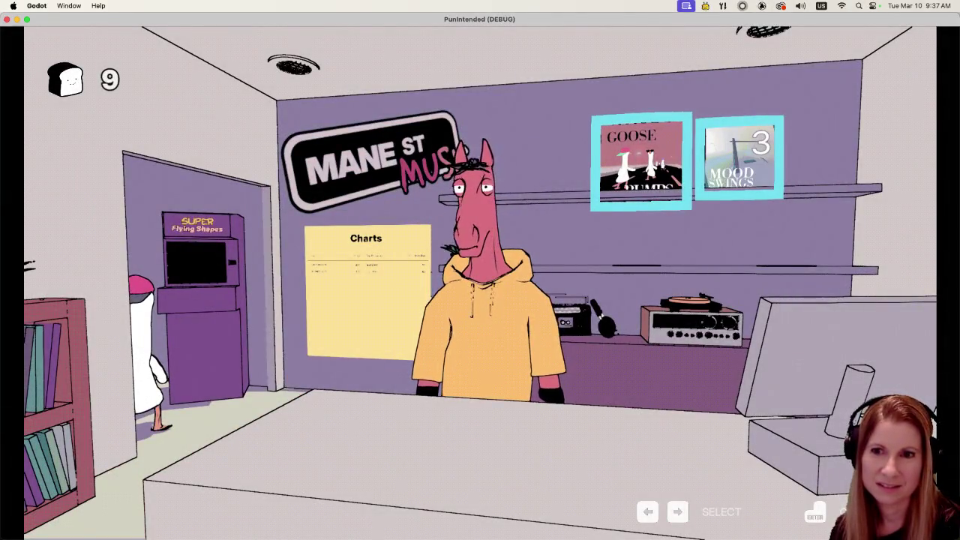
{"action": "key", "text": "Left"}
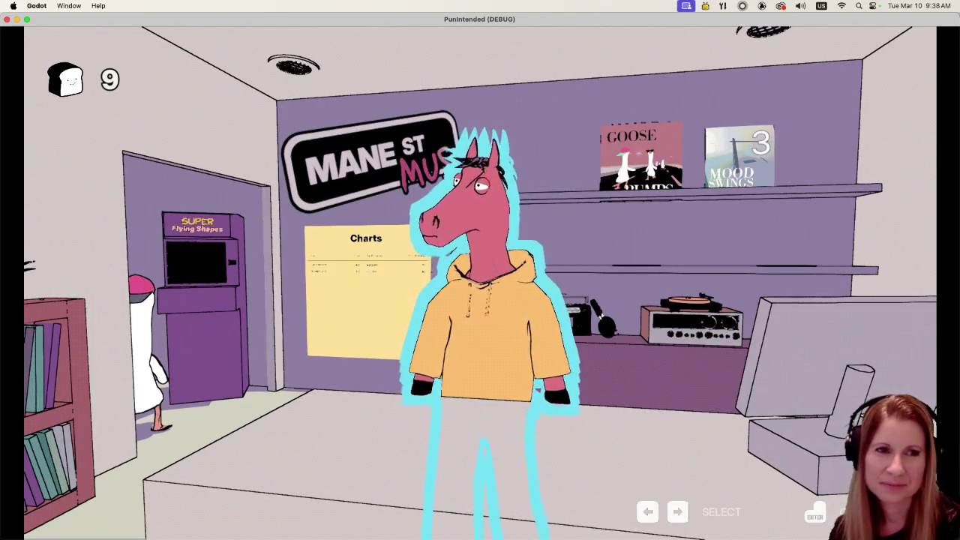
{"action": "key", "text": "Return"}
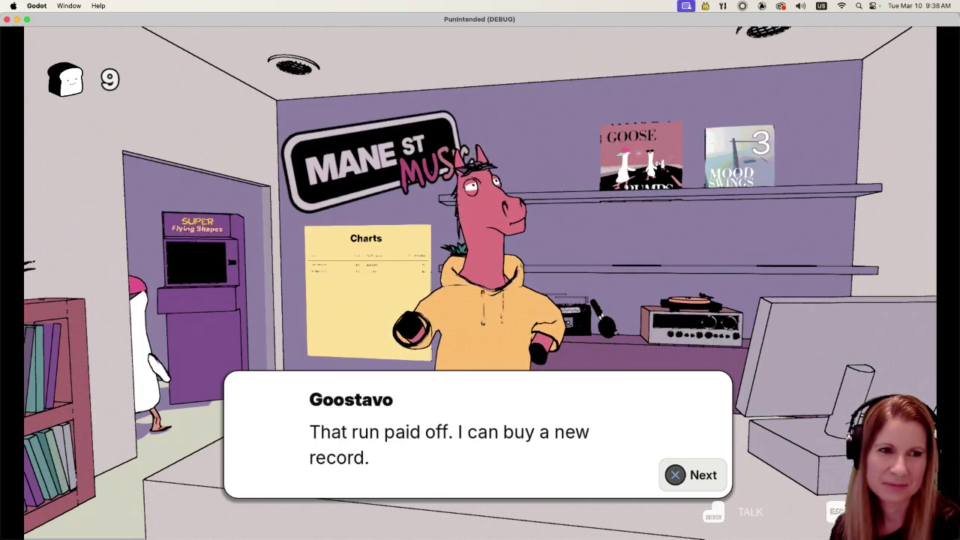
{"action": "key", "text": "Return"}
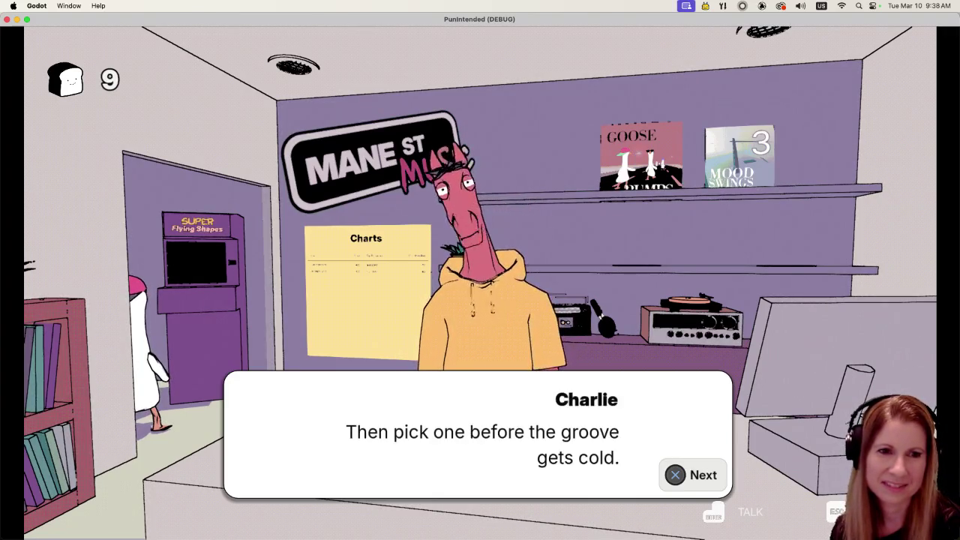
{"action": "key", "text": "Return"}
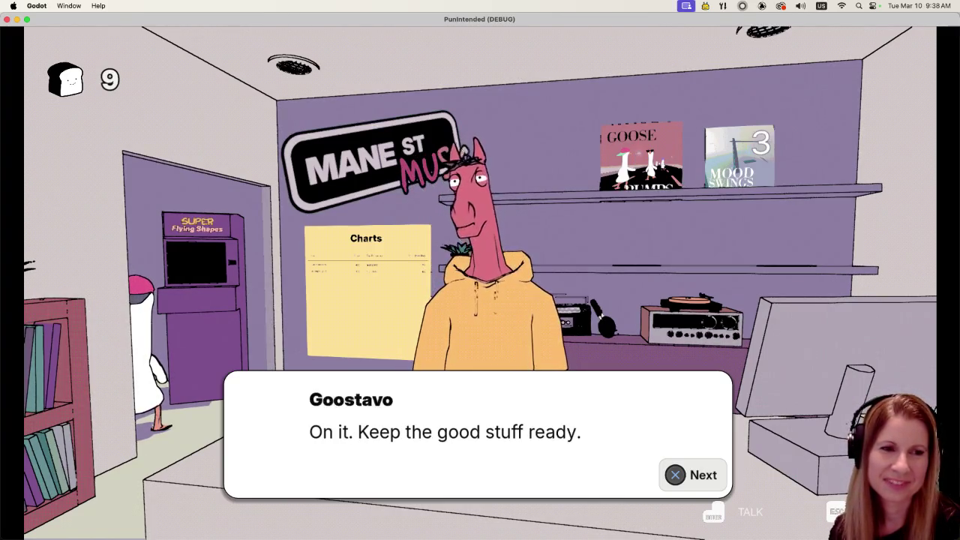
{"action": "key", "text": "Return"}
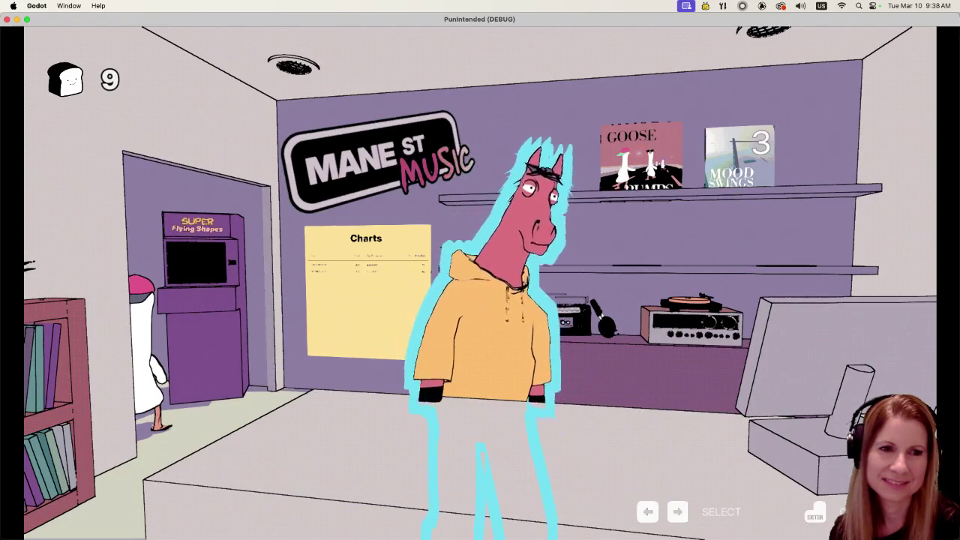
{"action": "key", "text": "Right"}
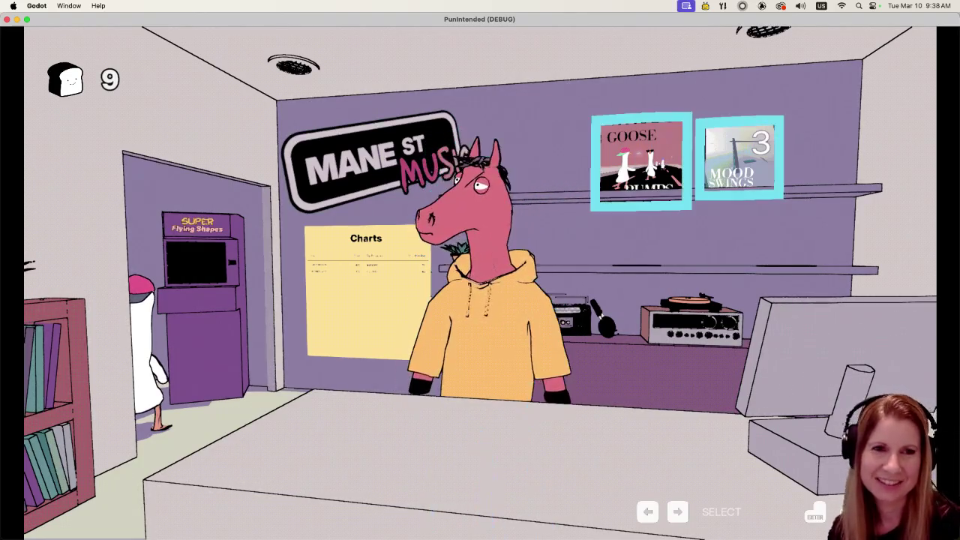
{"action": "key", "text": "Return"}
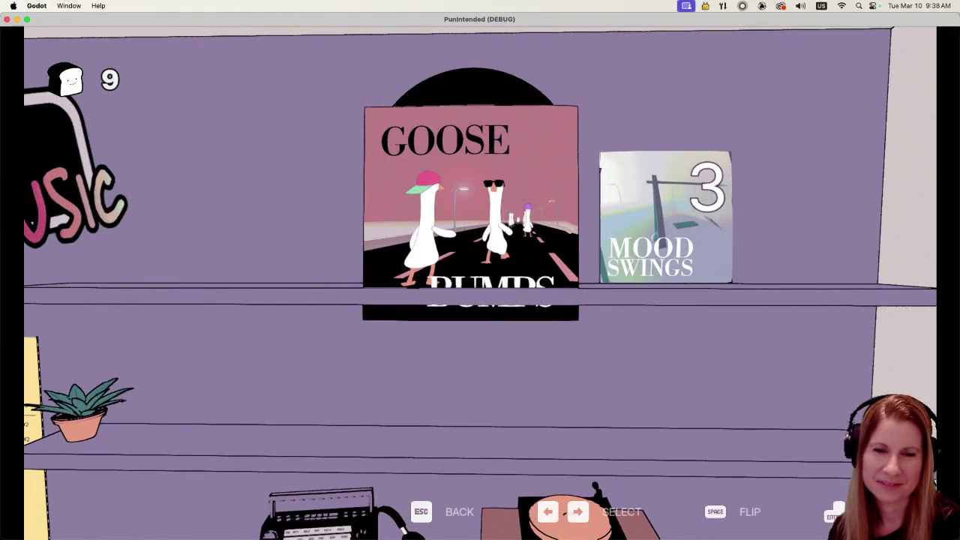
- Buy the Mood Swings album for 3 slices, then start the Goose Bumps level
{"action": "key", "text": "Right"}
{"action": "key", "text": "Left"}
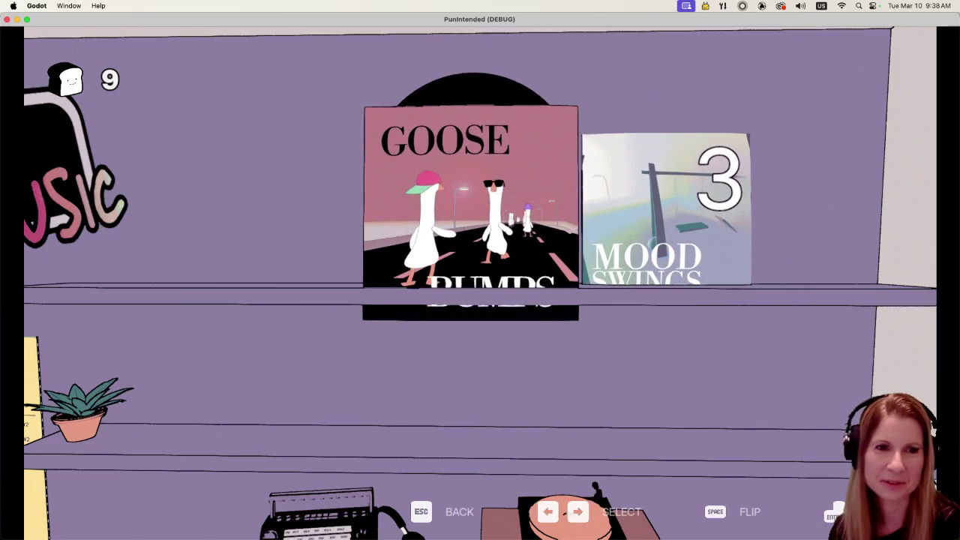
{"action": "key", "text": "Right"}
{"action": "key", "text": "Return"}
{"action": "key", "text": "Left"}
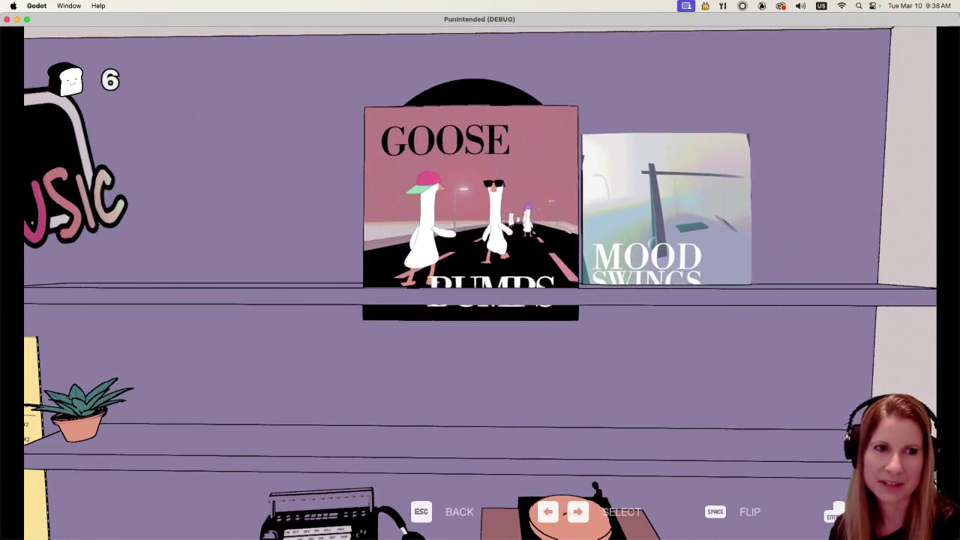
{"action": "key", "text": "Return"}
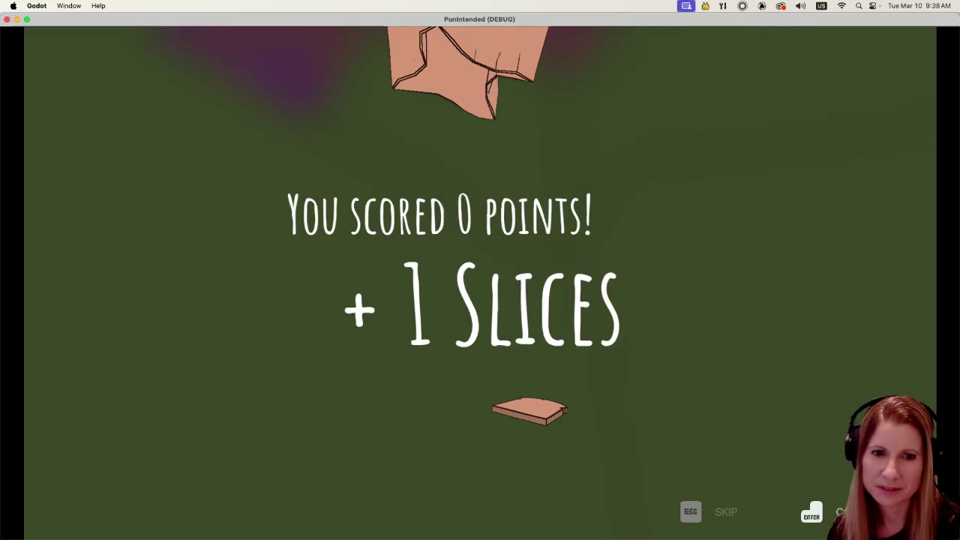
- Dismiss the 0-point results screen and pick Store to return to the shop with 7 slices
{"action": "key", "text": "Return"}
{"action": "key", "text": "Down"}
{"action": "key", "text": "Down"}
{"action": "key", "text": "Return"}
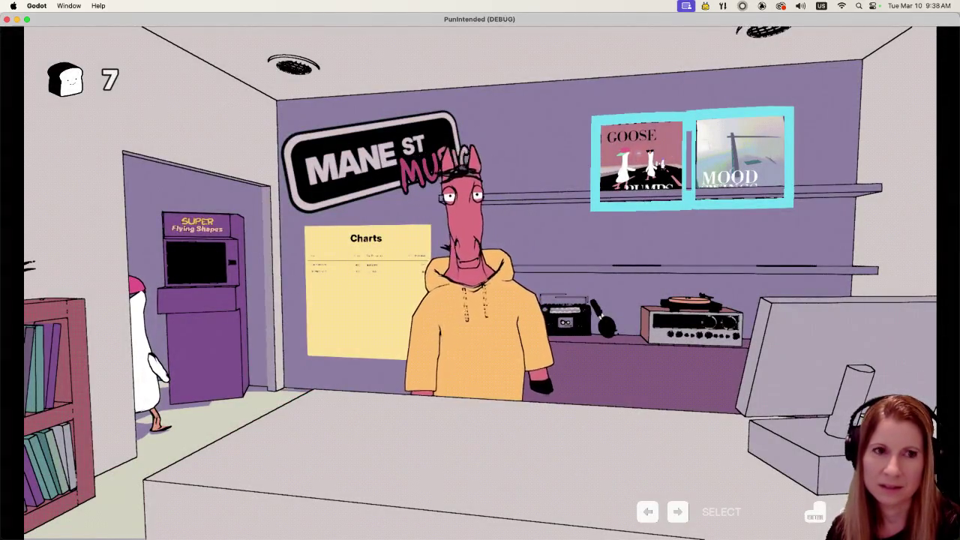
- Talk through the horse shopkeeper's dialogue, then quit the running game with Super+Q
{"action": "key", "text": "Left"}
{"action": "key", "text": "Return"}
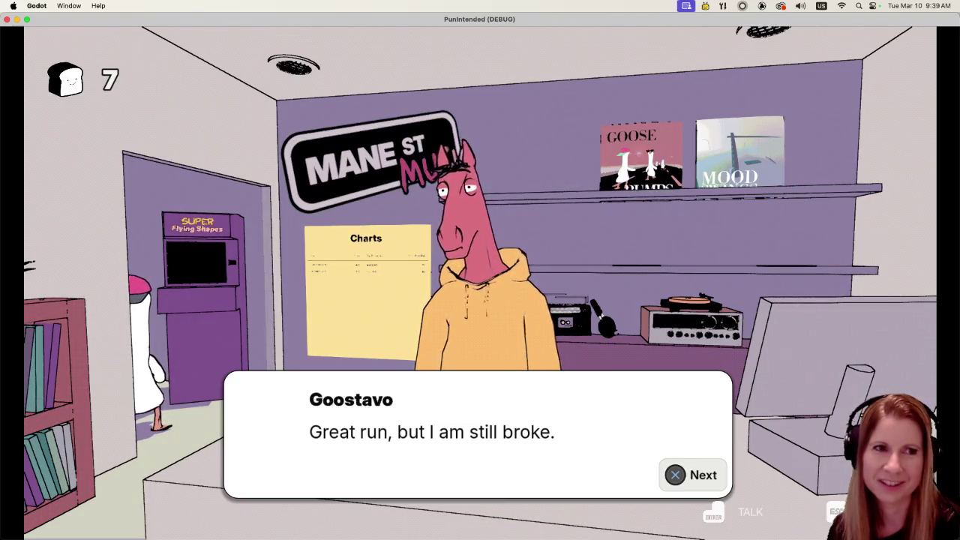
{"action": "key", "text": "Return"}
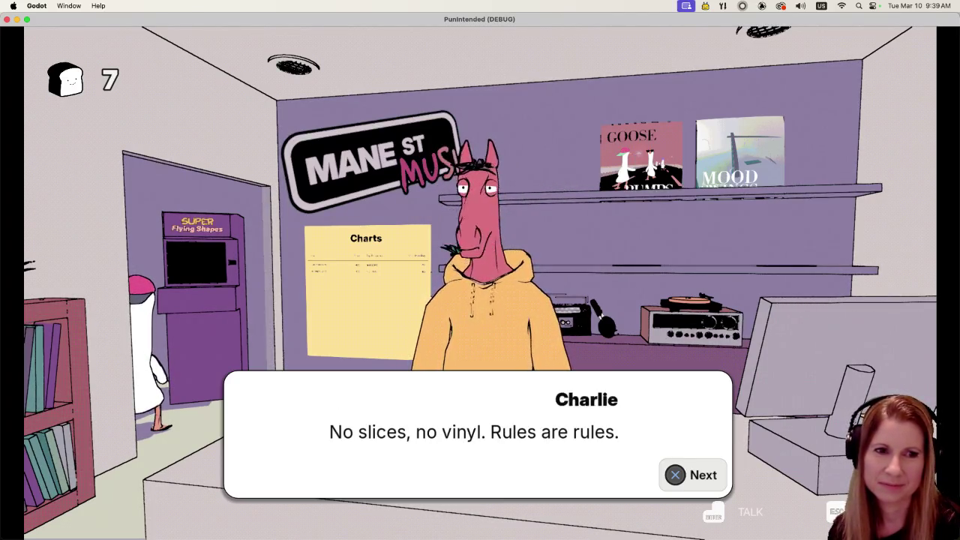
{"action": "key", "text": "Return"}
{"action": "key", "text": "Return"}
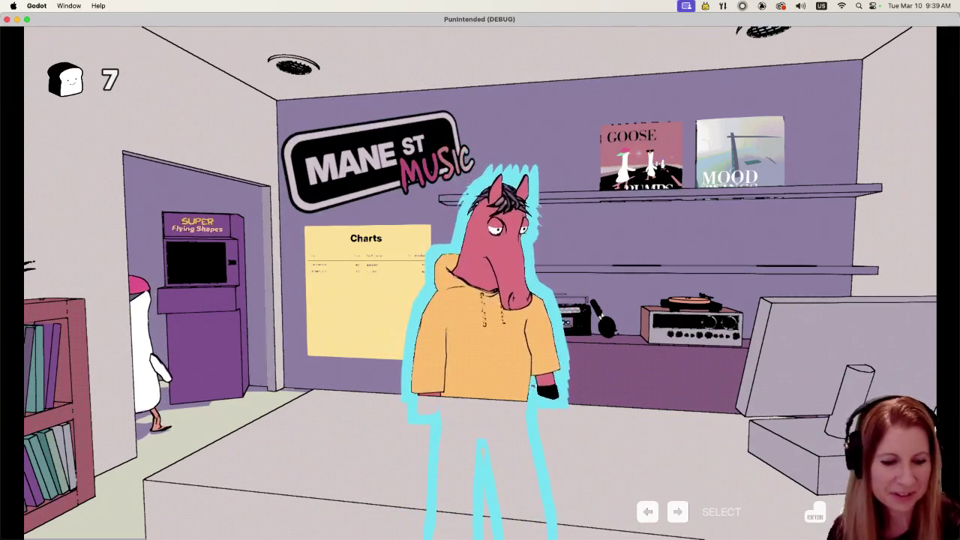
{"action": "key", "text": "super+q"}
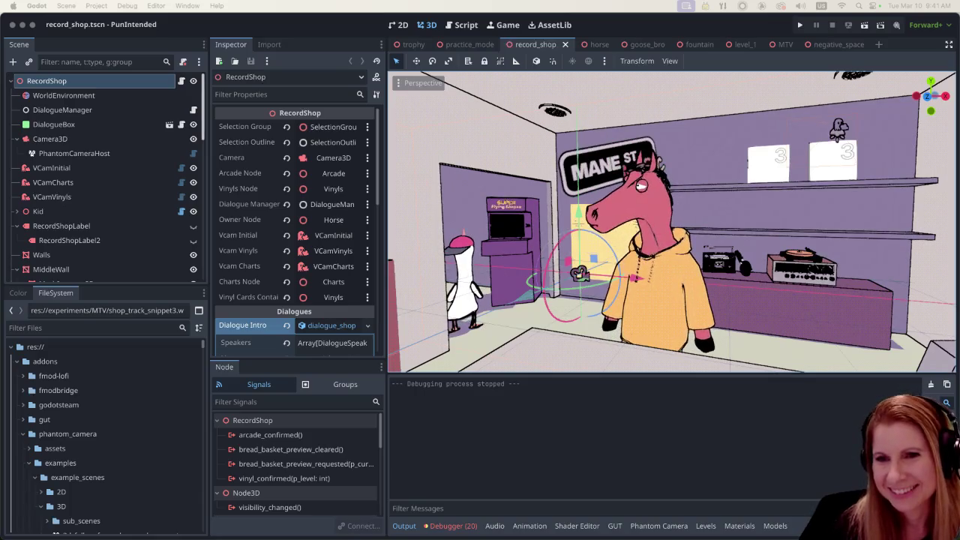
- Focus the Godot editor and run the project again to reach the Rhythm and Goose menu
{"action": "left_click", "coordinate": [711, 31]}
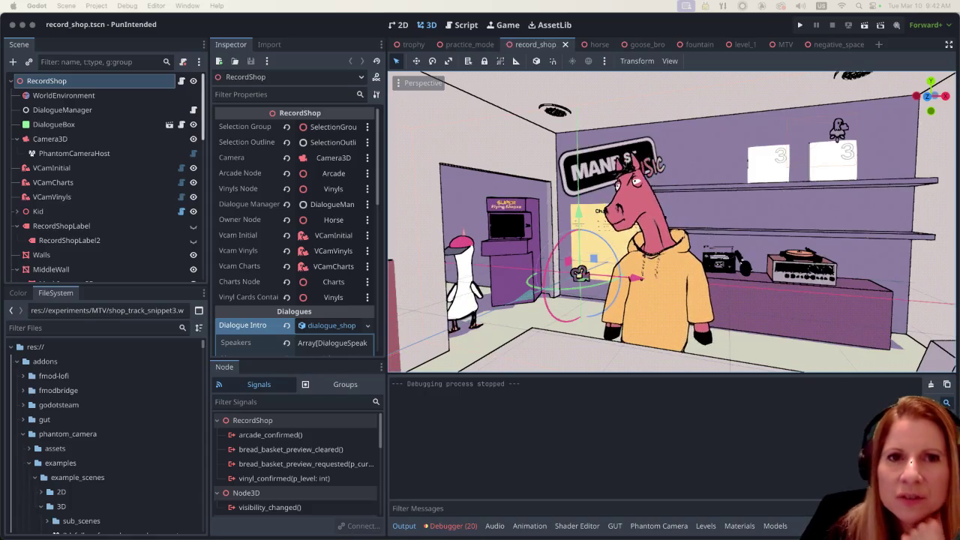
{"action": "left_click", "coordinate": [801, 27]}
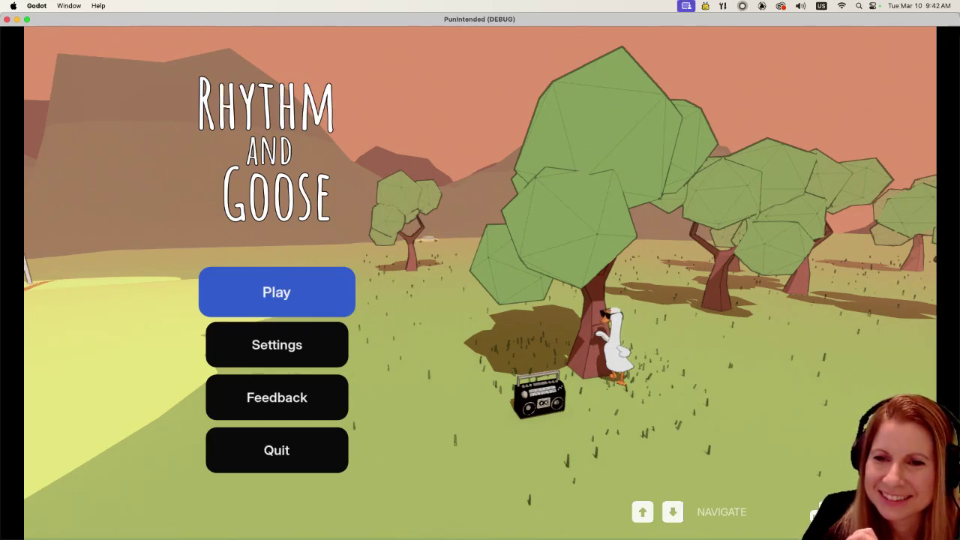
- Choose Play on the title menu and zoom in on the shop's record shelf
{"action": "key", "text": "Return"}
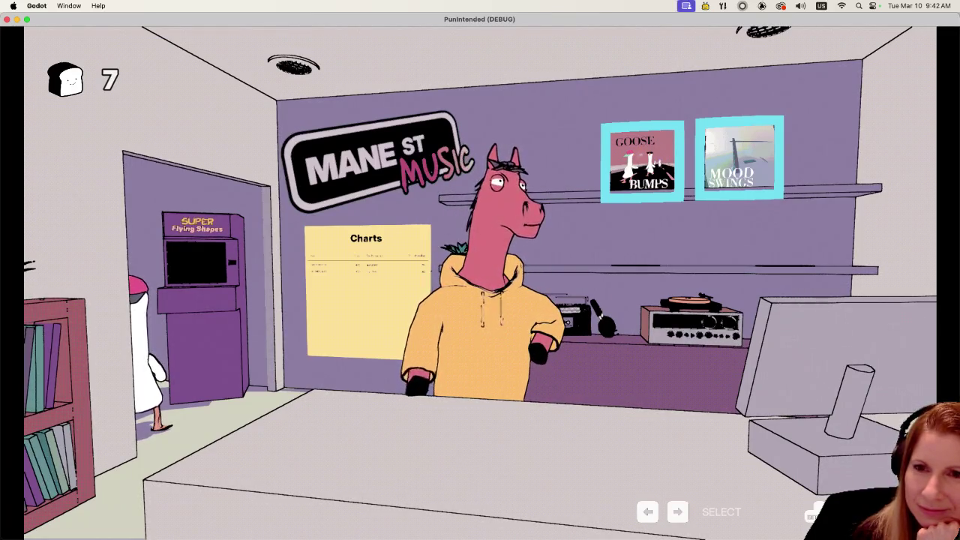
{"action": "key", "text": "Return"}
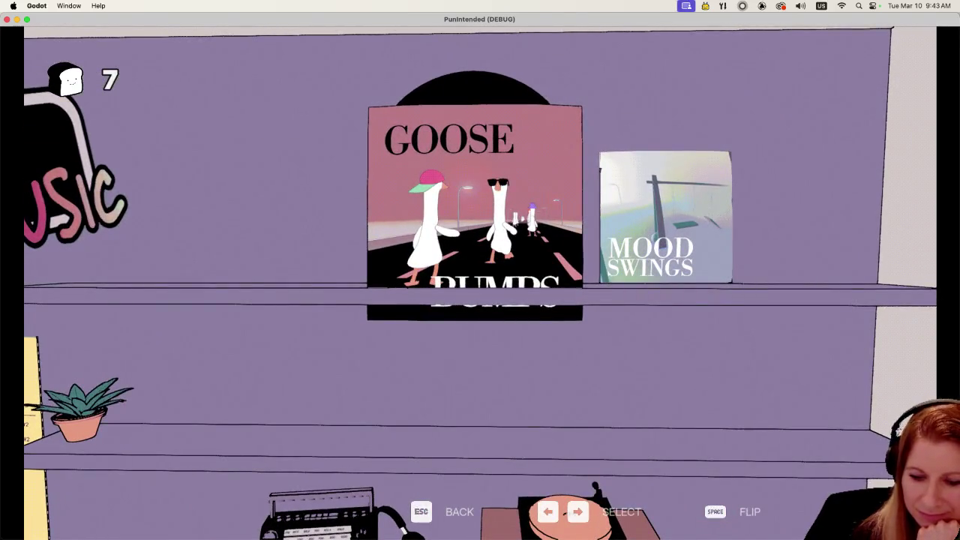
- Pick the Goose Bumps record from the shelf to start its road level
{"action": "key", "text": "Return"}
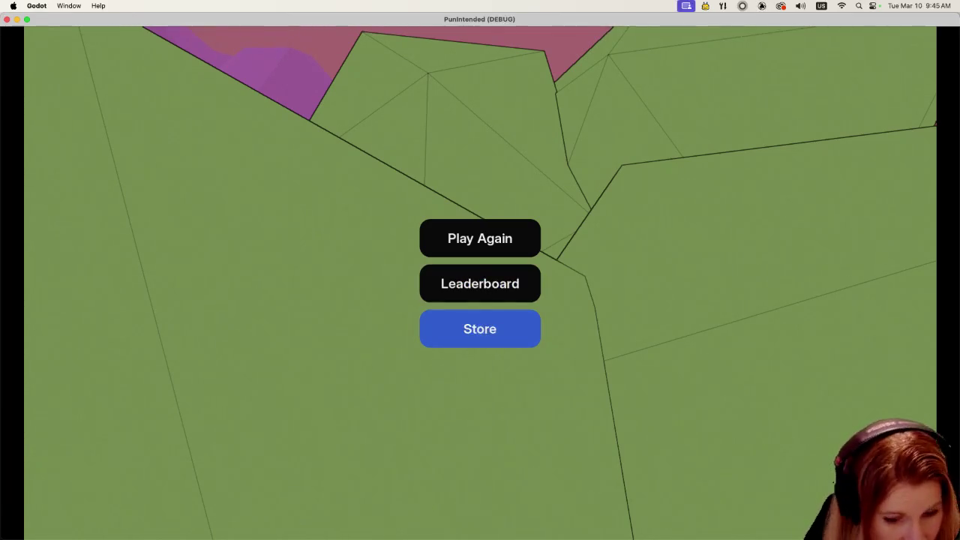
- Choose Store from the end-of-run menu after the 103,043-point Goose Bumps round
{"action": "key", "text": "Return"}
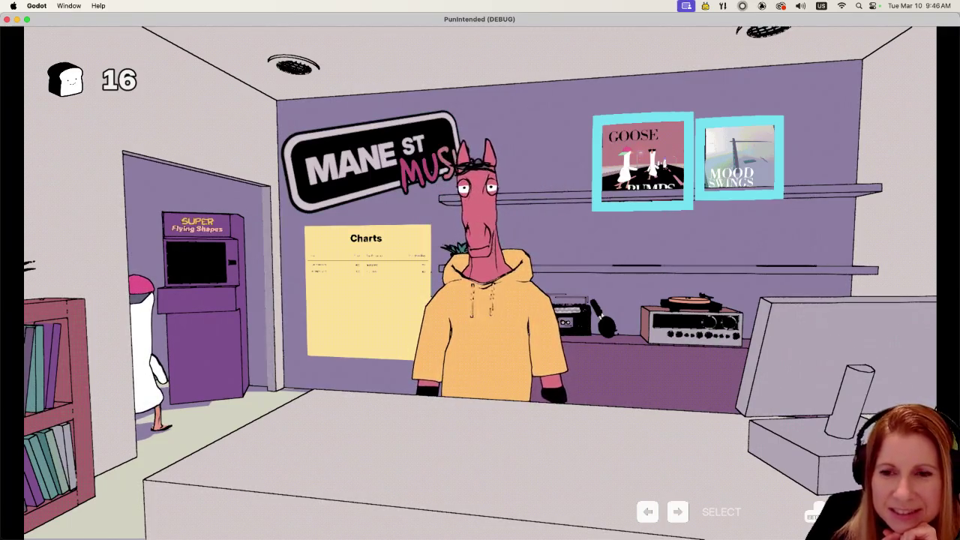
- Select the horse shopkeeper Goostavo and start a conversation with him
{"action": "key", "text": "Left"}
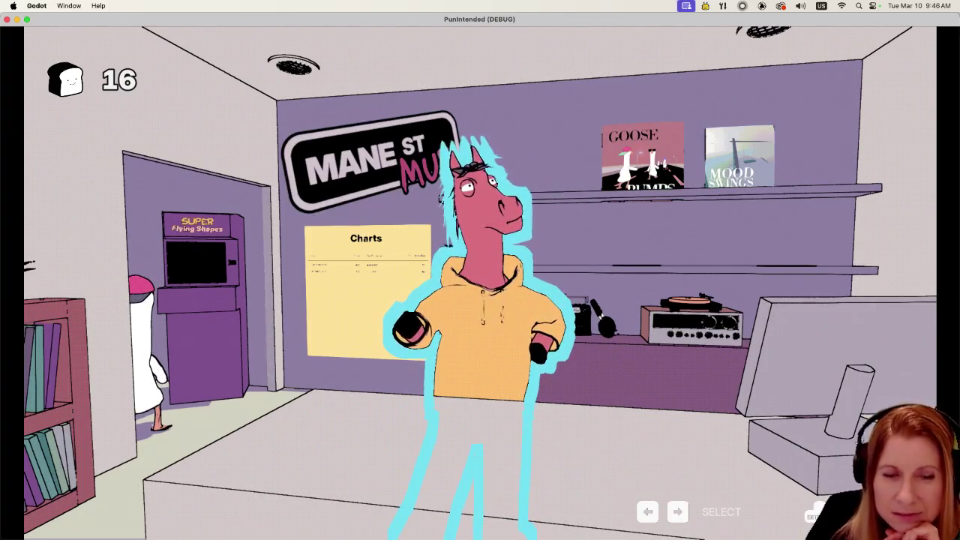
{"action": "key", "text": "Return"}
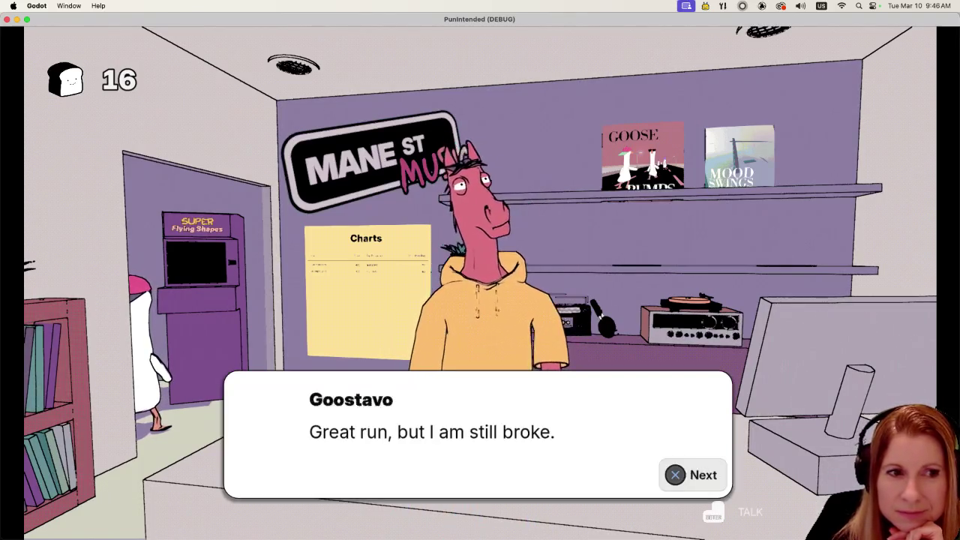
- Advance through Charlie's and Goostavo's lines until the shop dialogue closes
{"action": "key", "text": "Return"}
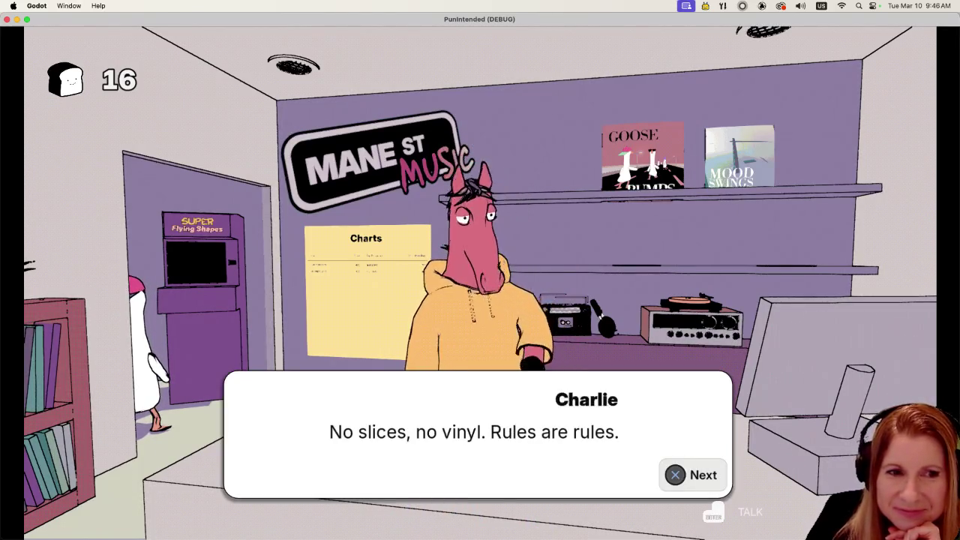
{"action": "key", "text": "Return"}
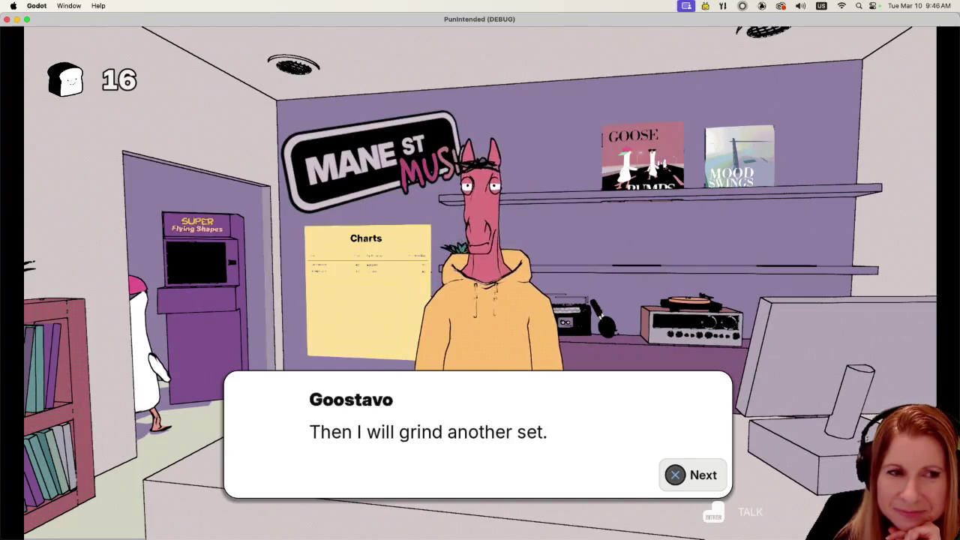
{"action": "key", "text": "Return"}
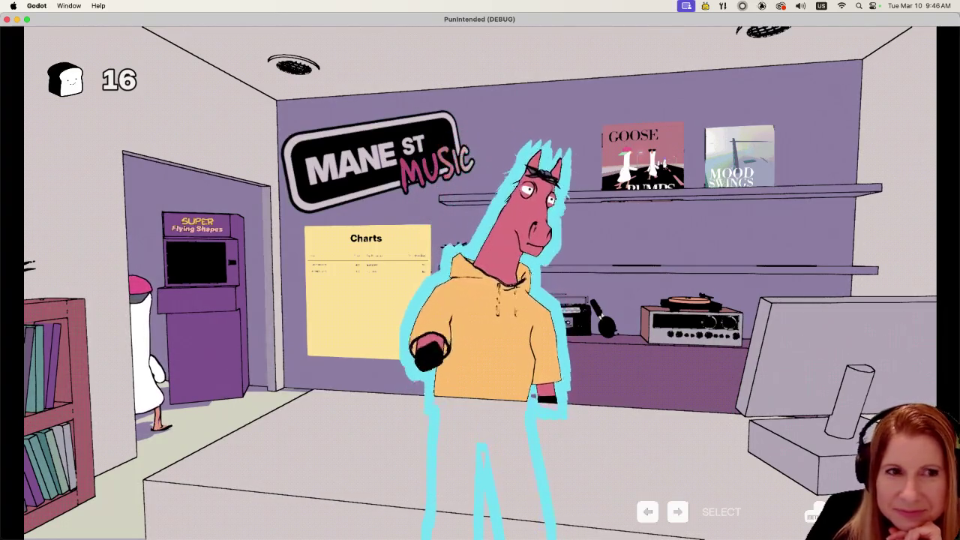
- Cycle the store selection across Charts, the horse and the albums, then enter the arcade cabinet
{"action": "key", "text": "Left"}
{"action": "key", "text": "Left"}
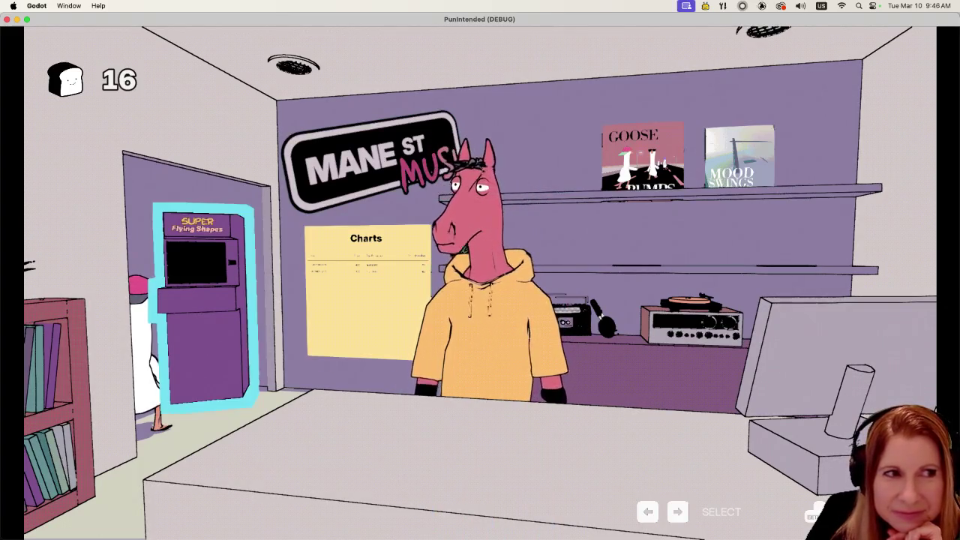
{"action": "key", "text": "Right"}
{"action": "key", "text": "Right"}
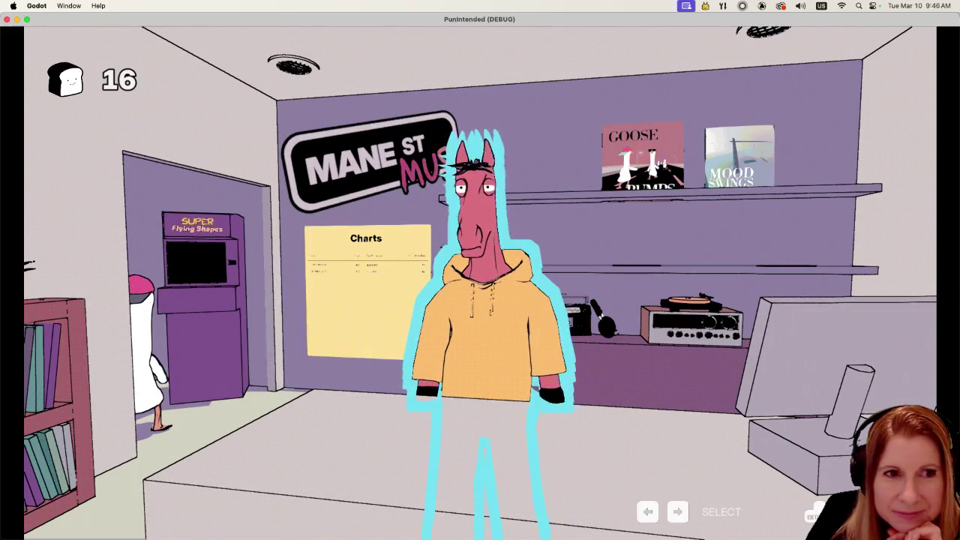
{"action": "key", "text": "Right"}
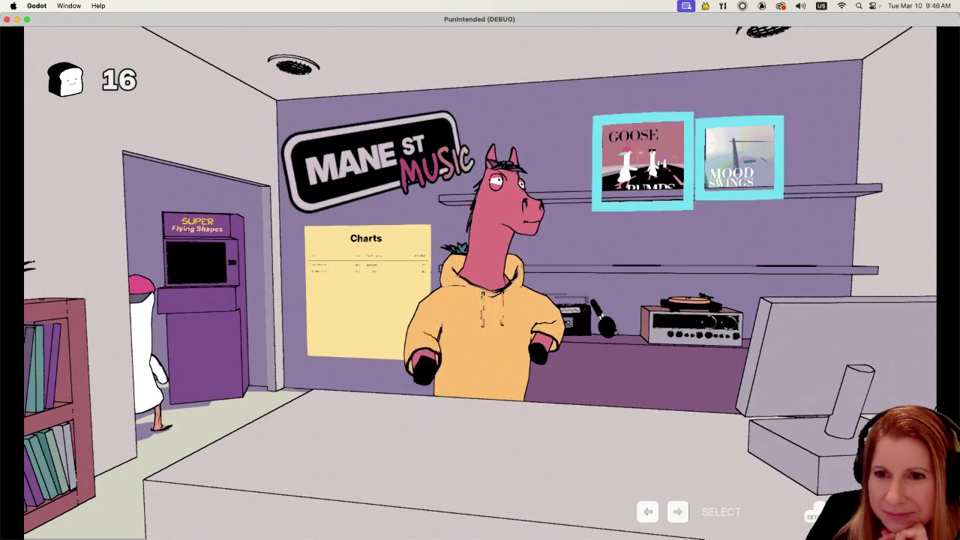
{"action": "key", "text": "Left"}
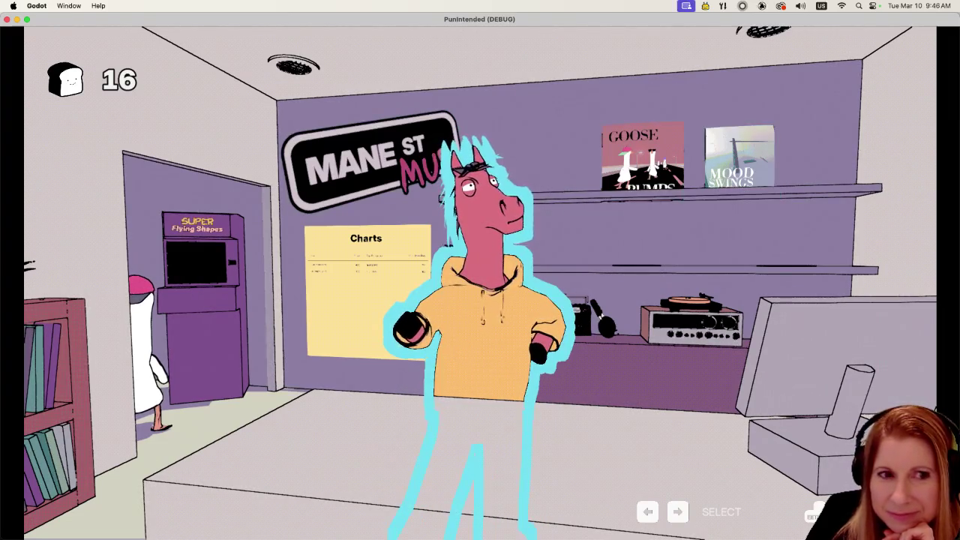
{"action": "key", "text": "Right"}
{"action": "key", "text": "Left"}
{"action": "key", "text": "Left"}
{"action": "key", "text": "Left"}
{"action": "key", "text": "Return"}
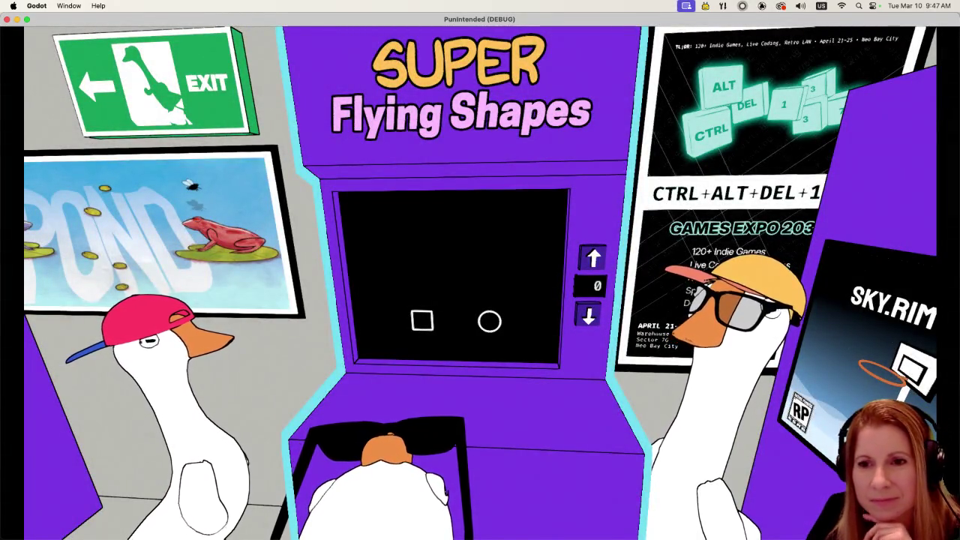
{"action": "key", "text": "Left"}
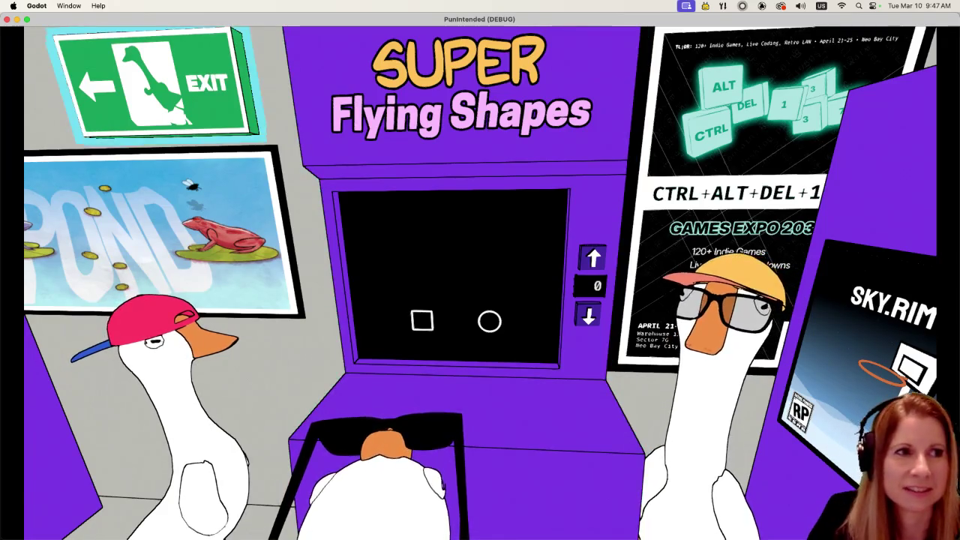
{"action": "key", "text": "Return"}
{"action": "key", "text": "Right"}
{"action": "key", "text": "Right"}
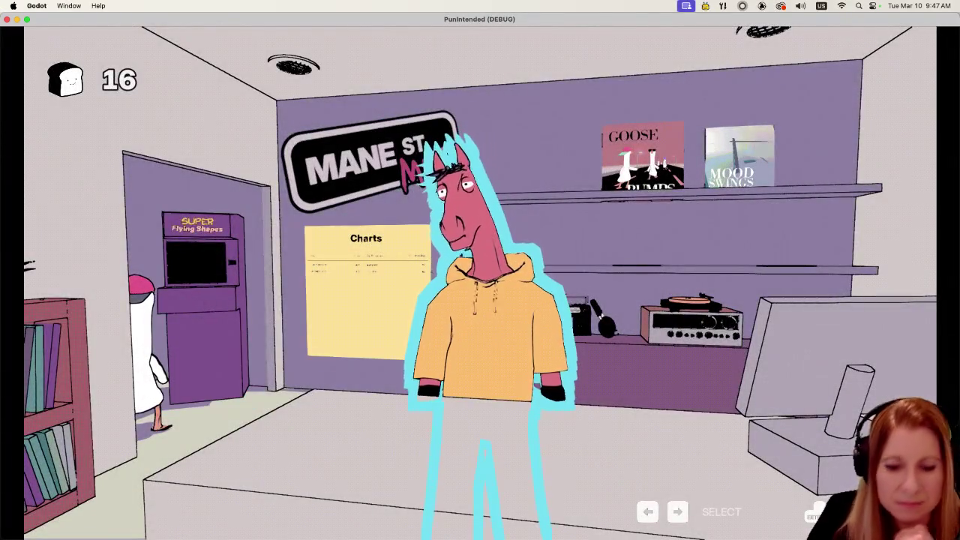
{"action": "key", "text": "Return"}
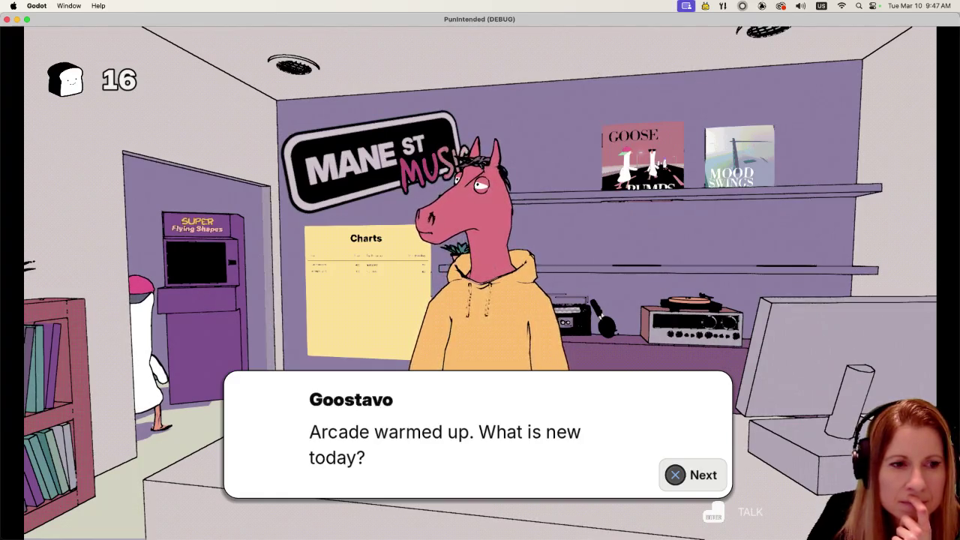
- Finish the shop dialogue and open the record shelf close-up
{"action": "key", "text": "Return"}
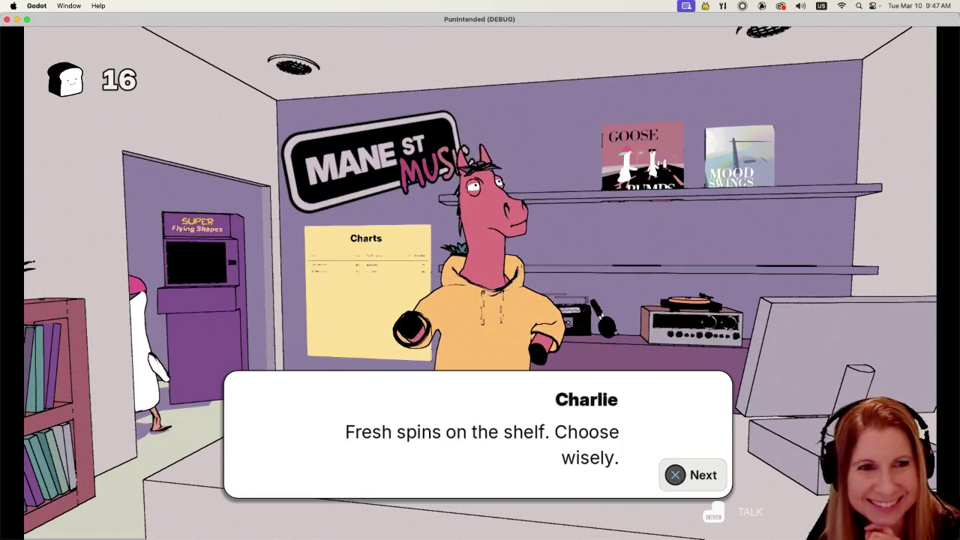
{"action": "key", "text": "Return"}
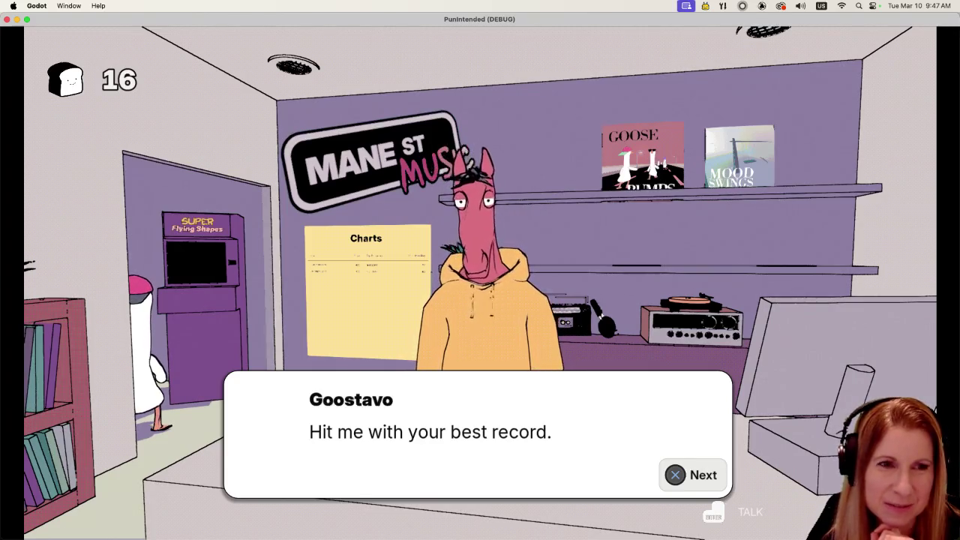
{"action": "key", "text": "Return"}
{"action": "key", "text": "Right"}
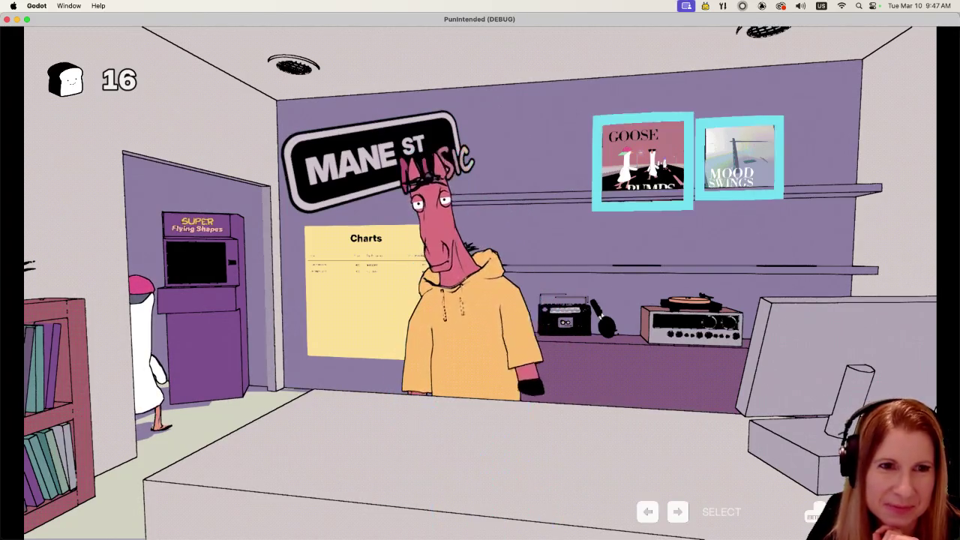
{"action": "key", "text": "Return"}
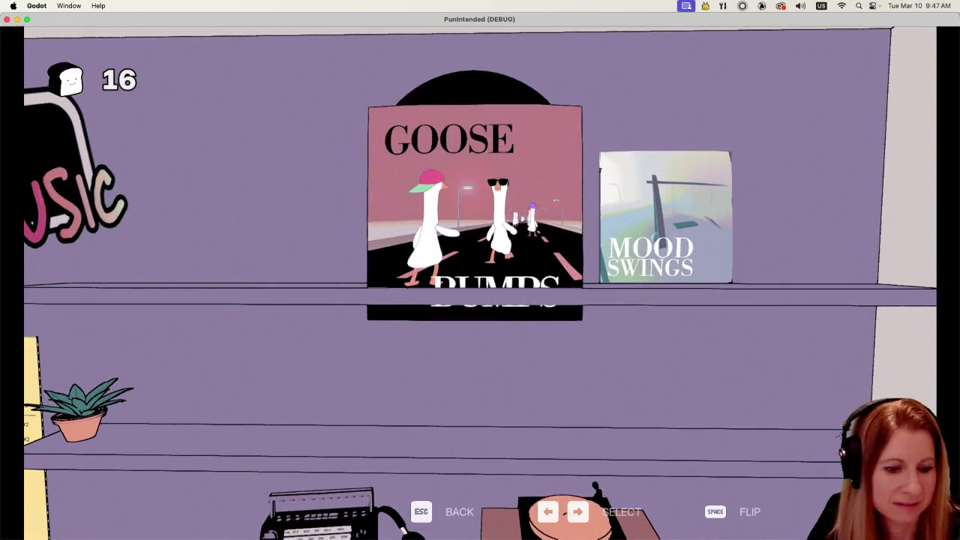
- Back out, reselect the record covers, and start the Goose Bumps level, hitting the first beat
{"action": "key", "text": "Escape"}
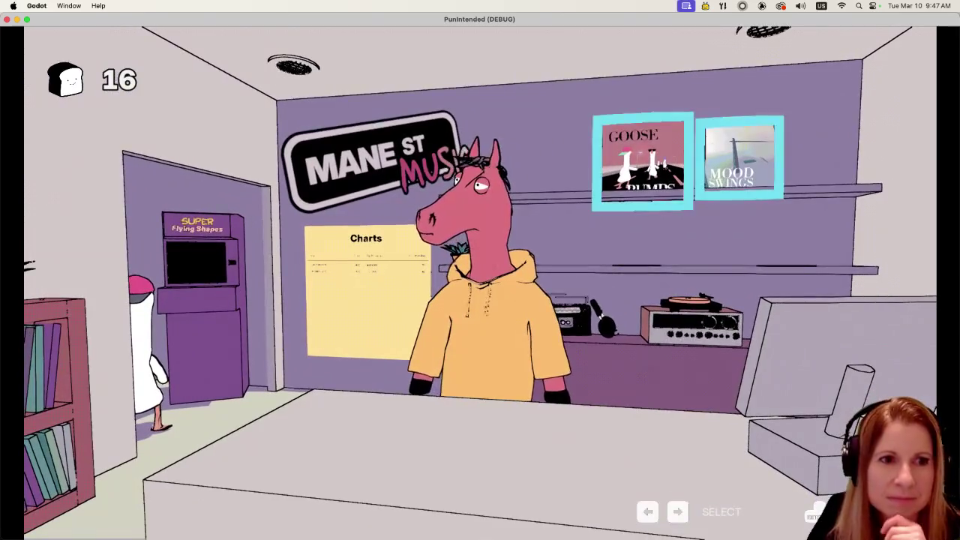
{"action": "key", "text": "Left"}
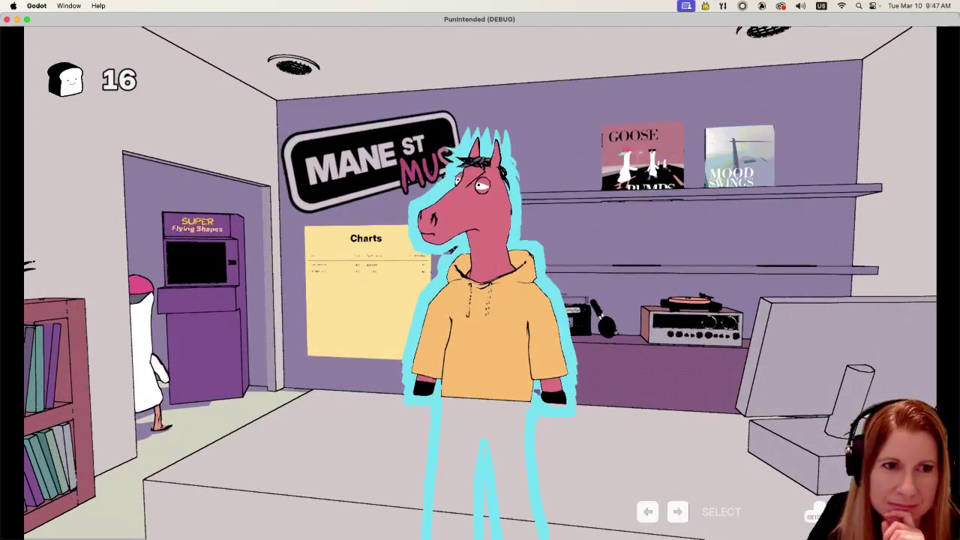
{"action": "key", "text": "Right"}
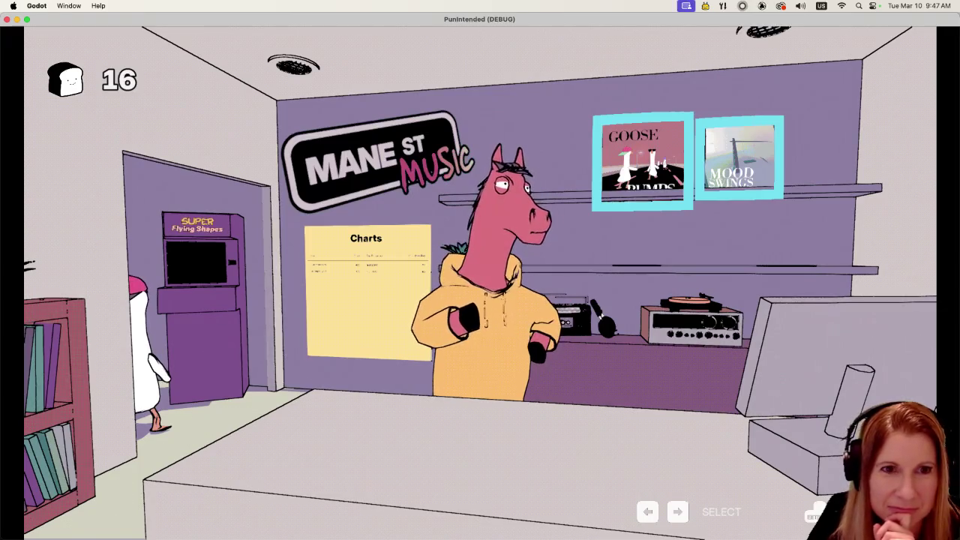
{"action": "key", "text": "Left"}
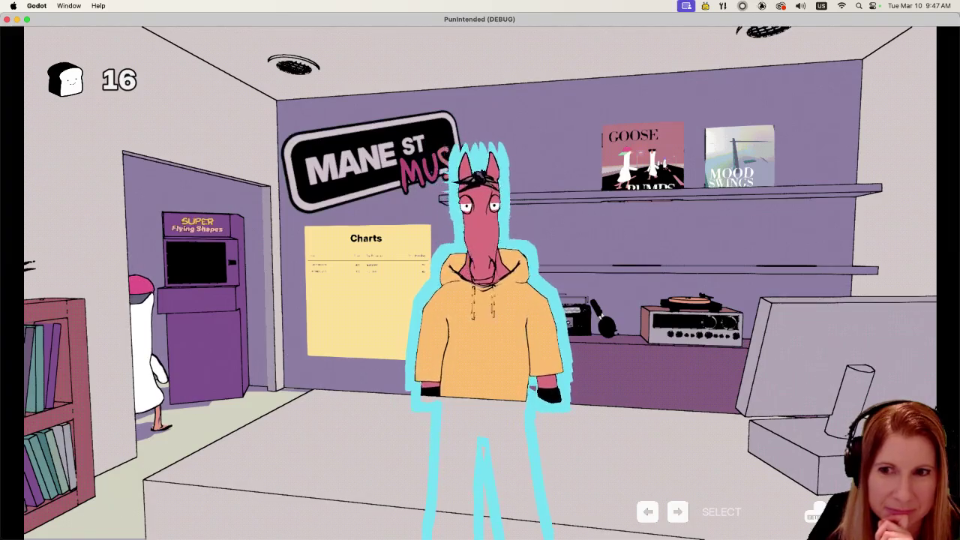
{"action": "key", "text": "Right"}
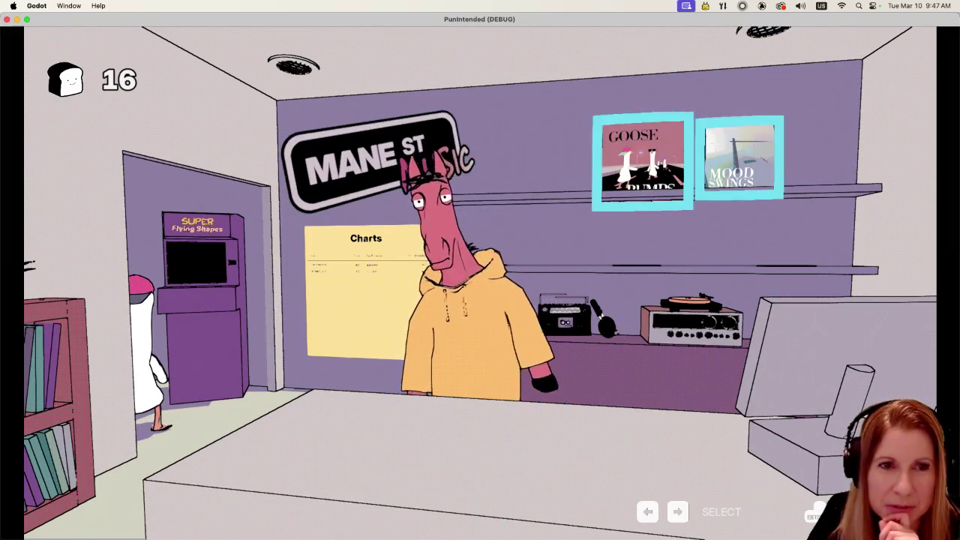
{"action": "key", "text": "Return"}
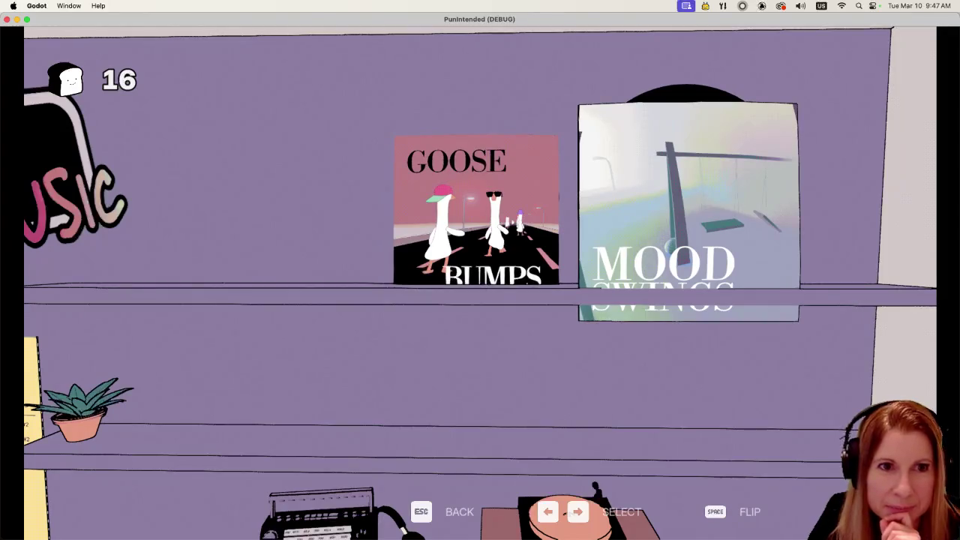
{"action": "key", "text": "Return"}
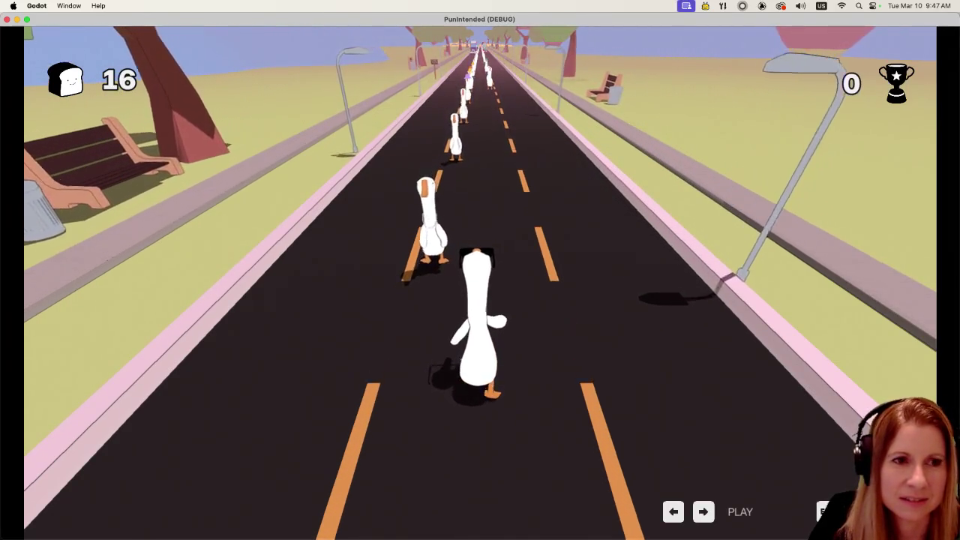
{"action": "key", "text": "Left"}
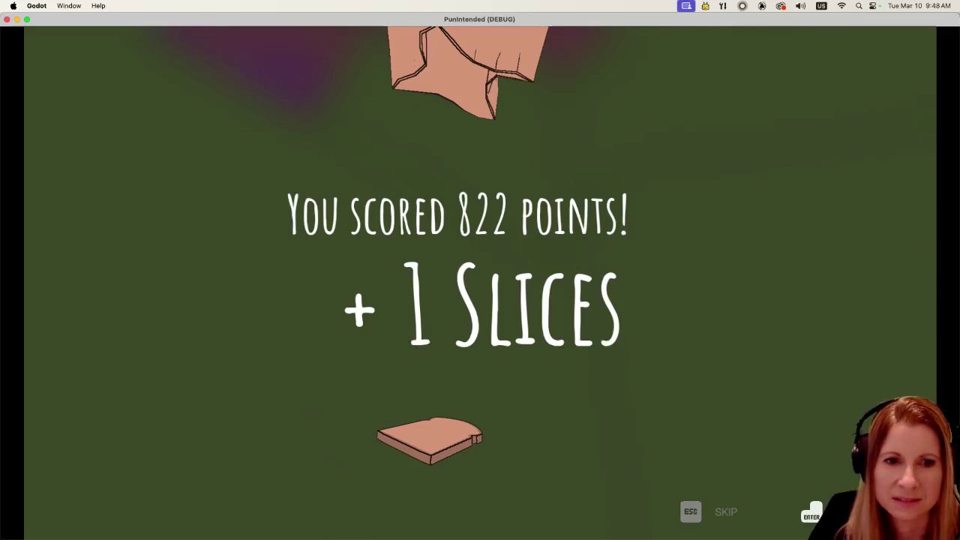
- Dismiss the 822-point, +1 slice results screen to reach the end-of-run menu
{"action": "key", "text": "Return"}
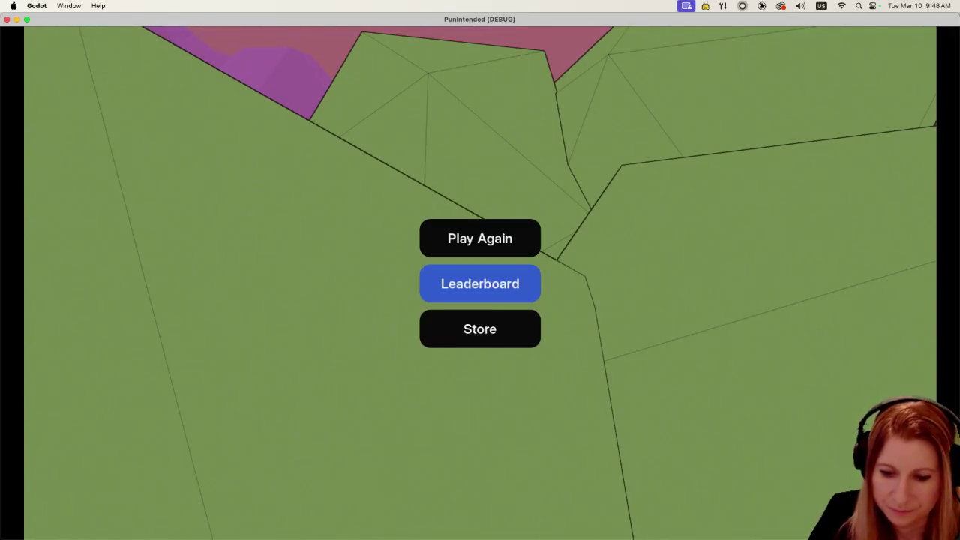
- Choose Store in the end menu to return to the Mane St Music shop
{"action": "key", "text": "Down"}
{"action": "key", "text": "Return"}
{"action": "key", "text": "Return"}
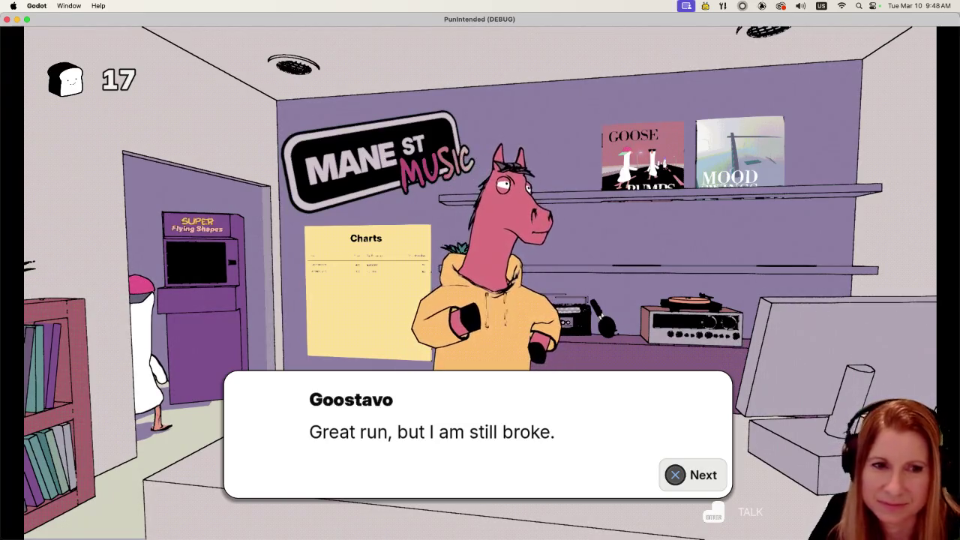
- Advance through Charlie's reply and finish the conversation with Goostavo
{"action": "key", "text": "Return"}
{"action": "key", "text": "Return"}
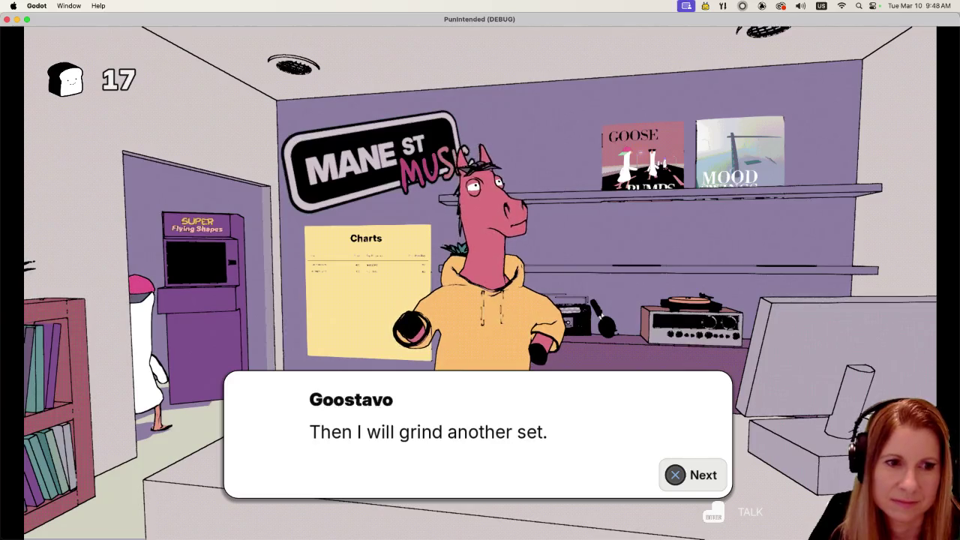
{"action": "key", "text": "Return"}
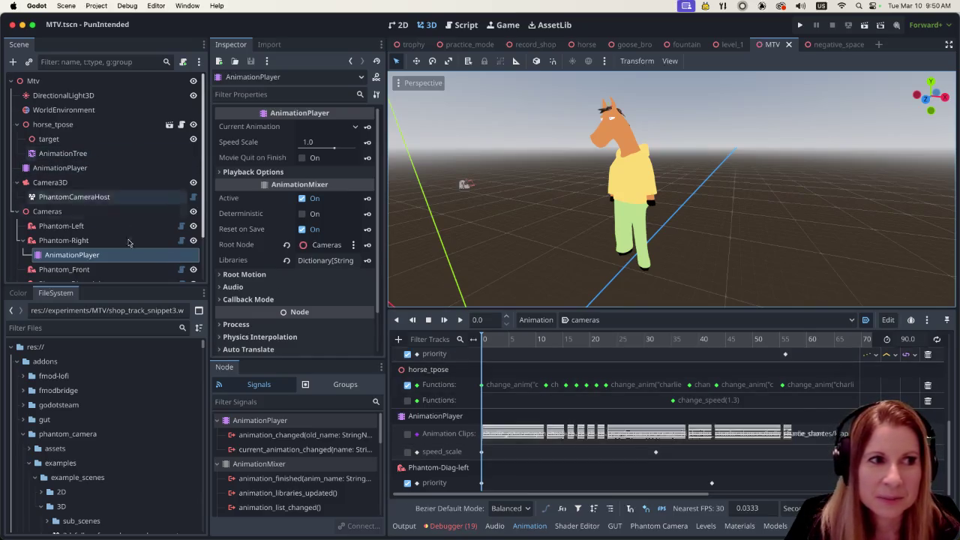
{"action": "scroll", "coordinate": [555, 400], "scroll_direction": "up", "scroll_amount": 2}
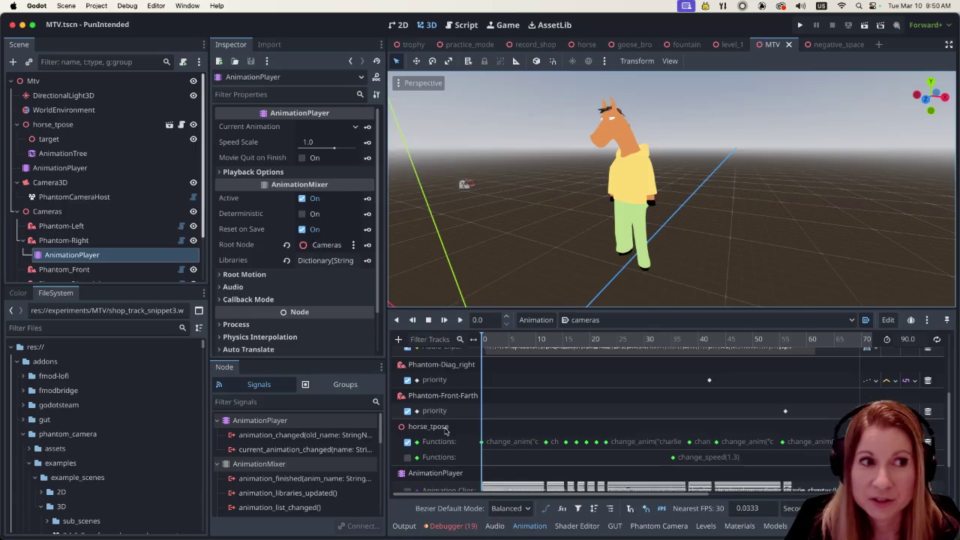
{"action": "left_click", "coordinate": [75, 153]}
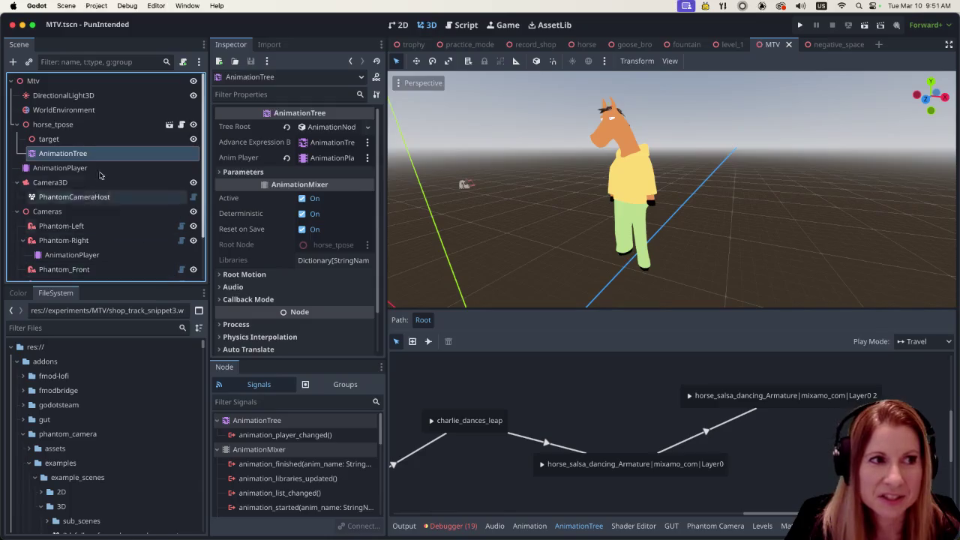
{"action": "left_click", "coordinate": [72, 255]}
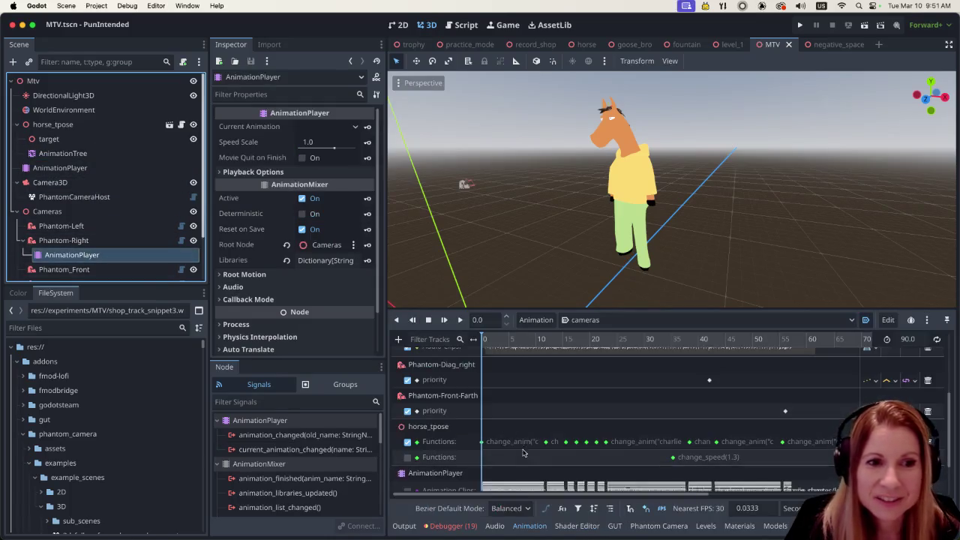
{"action": "scroll", "coordinate": [536, 415], "scroll_direction": "down", "scroll_amount": 2}
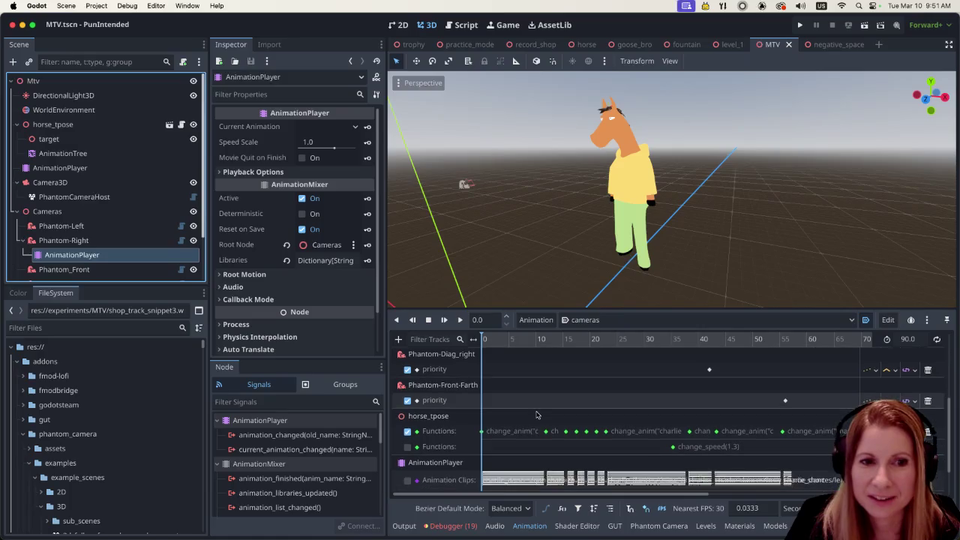
{"action": "mouse_move", "coordinate": [674, 452]}
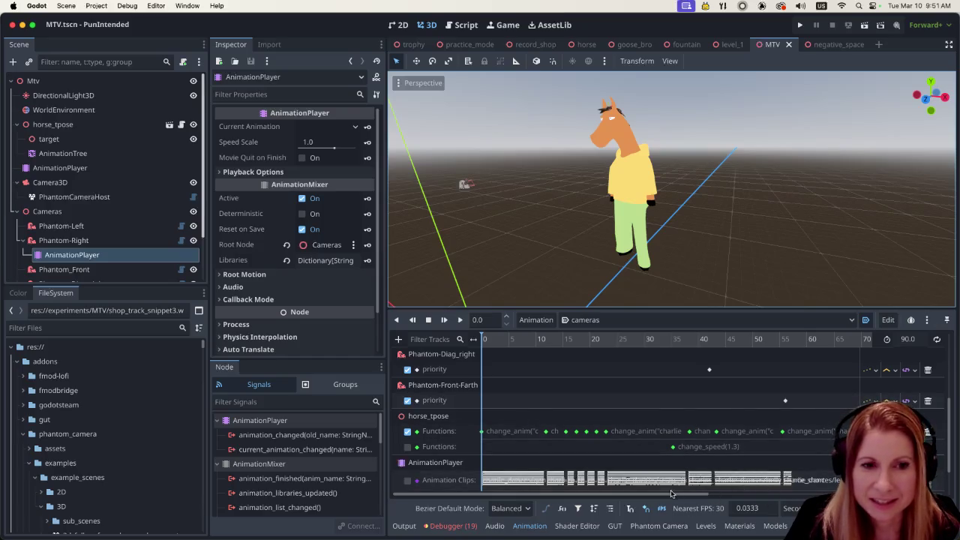
{"action": "scroll", "coordinate": [675, 492], "scroll_direction": "right", "scroll_amount": 5}
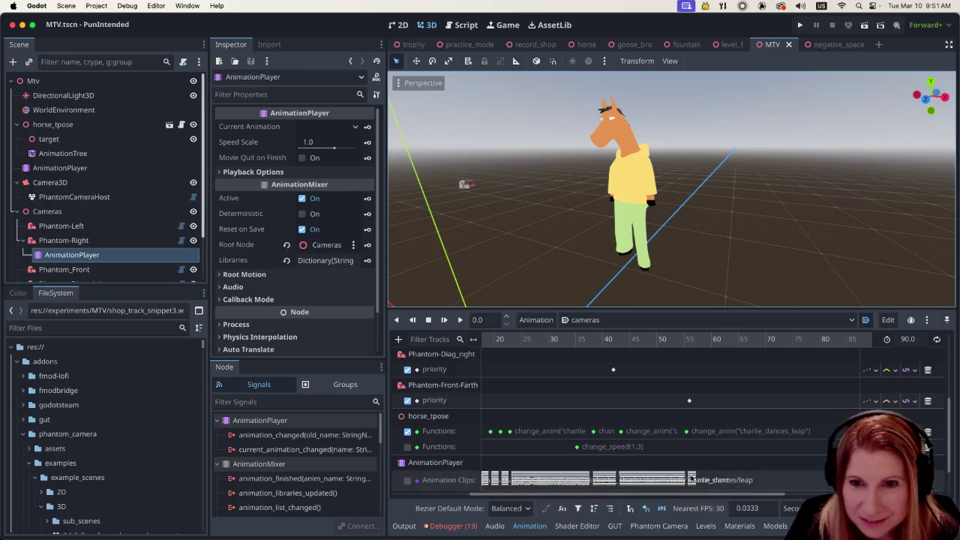
{"action": "scroll", "coordinate": [692, 479], "scroll_direction": "down", "scroll_amount": 2}
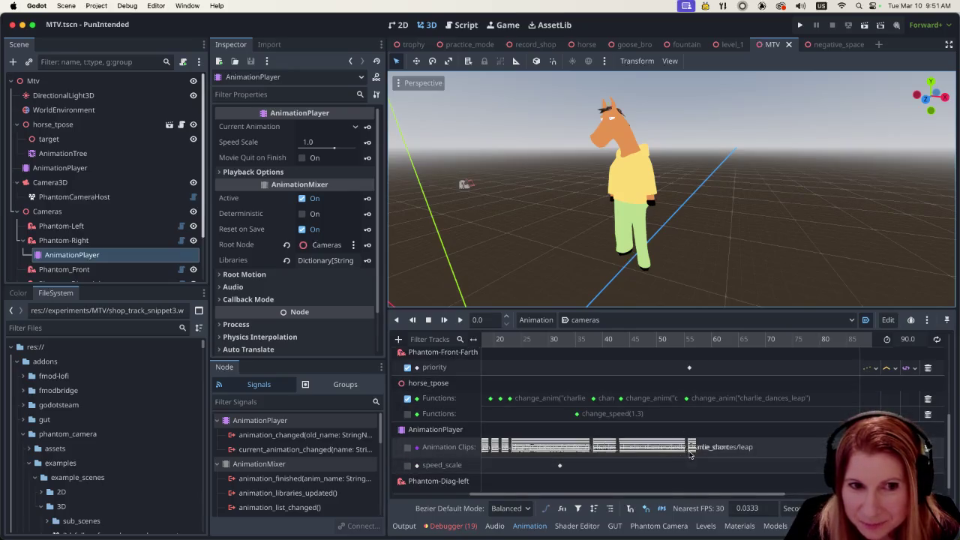
{"action": "mouse_move", "coordinate": [686, 403]}
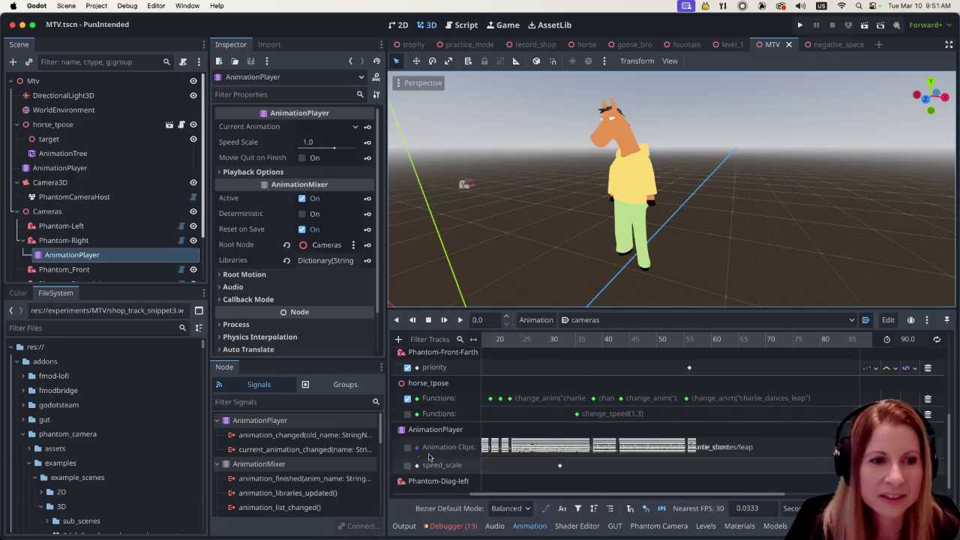
- Toggle the Animation Clips and Functions tracks and test-play the cameras timeline
{"action": "left_click", "coordinate": [407, 448]}
{"action": "left_click", "coordinate": [407, 398]}
{"action": "left_click", "coordinate": [517, 340]}
{"action": "left_click", "coordinate": [460, 321]}
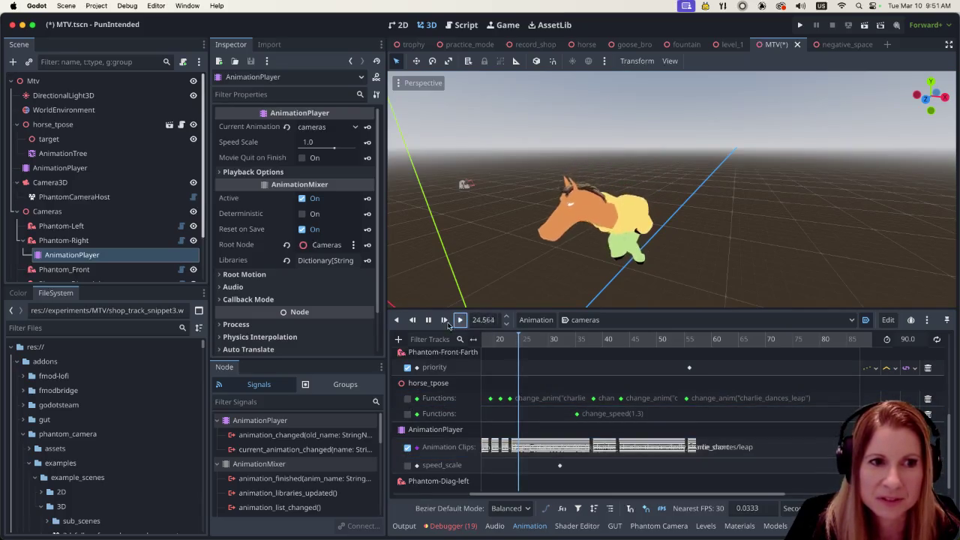
{"action": "left_click", "coordinate": [429, 321]}
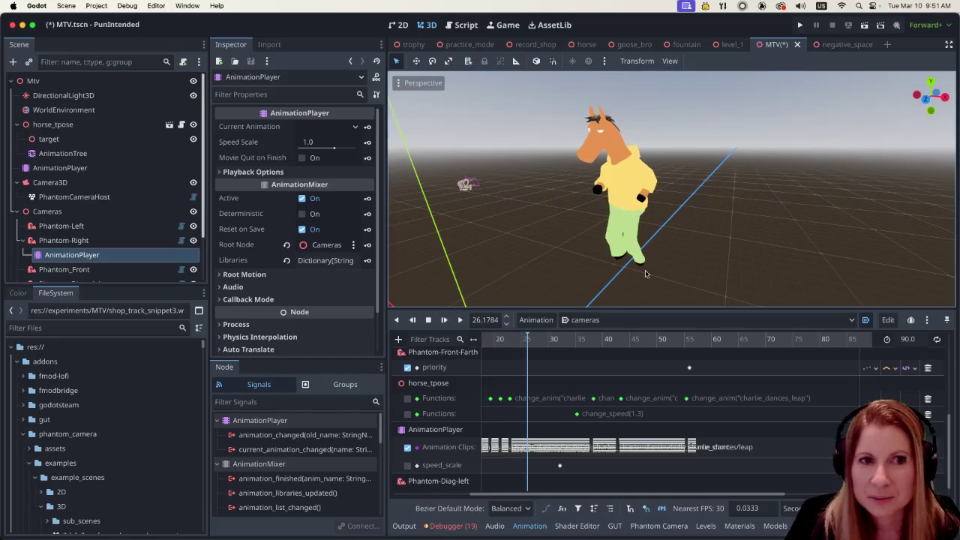
- Restore the track toggles and show horse_tpose's AnimationPlayer on charlie_dances/snake_hip_hop
{"action": "left_click", "coordinate": [407, 447]}
{"action": "left_click", "coordinate": [432, 398]}
{"action": "left_click", "coordinate": [408, 398]}
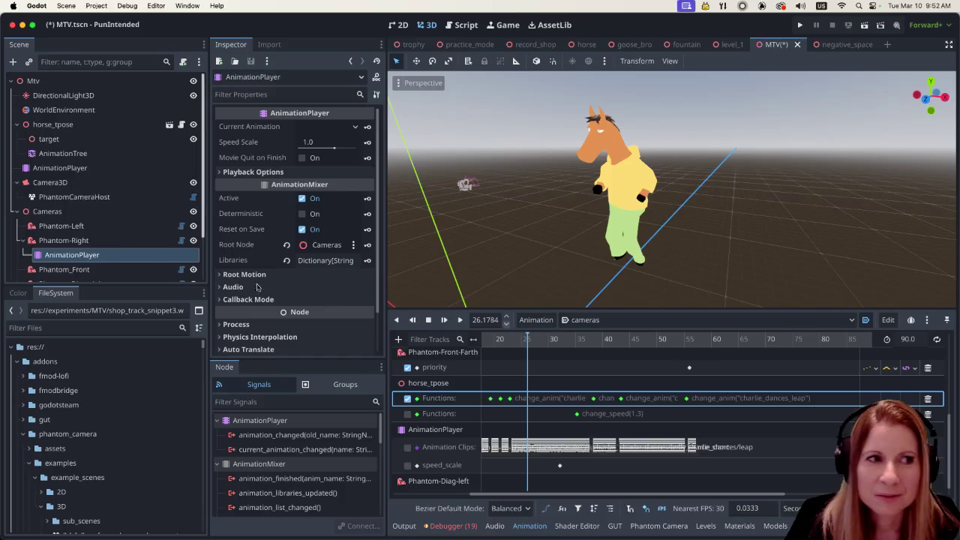
{"action": "left_click", "coordinate": [116, 168]}
- Preview the snake_hip_hop dance's 0.8-to-1.3 speed_scale ramp, then select Phantom-Right's AnimationPlayer
{"action": "scroll", "coordinate": [525, 420], "scroll_direction": "down", "scroll_amount": 5}
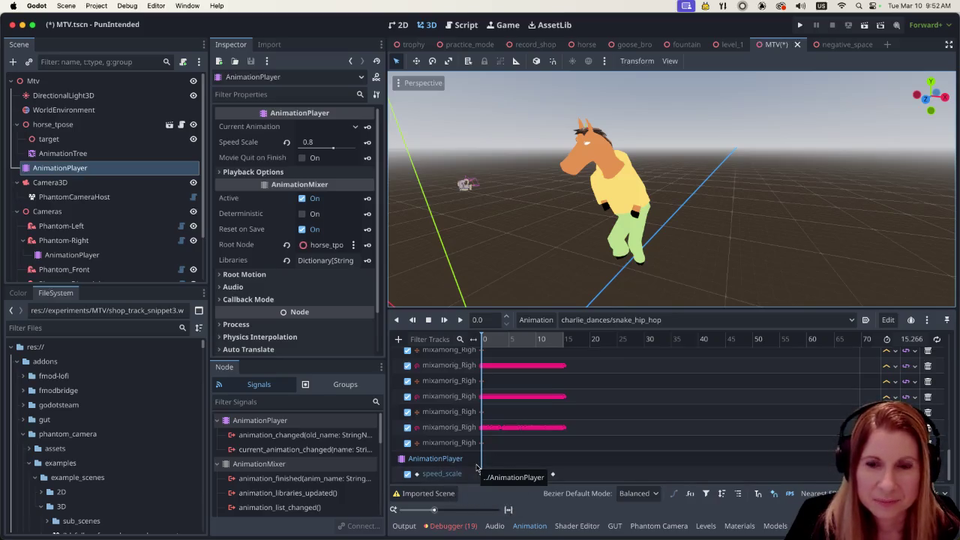
{"action": "left_click", "coordinate": [461, 321]}
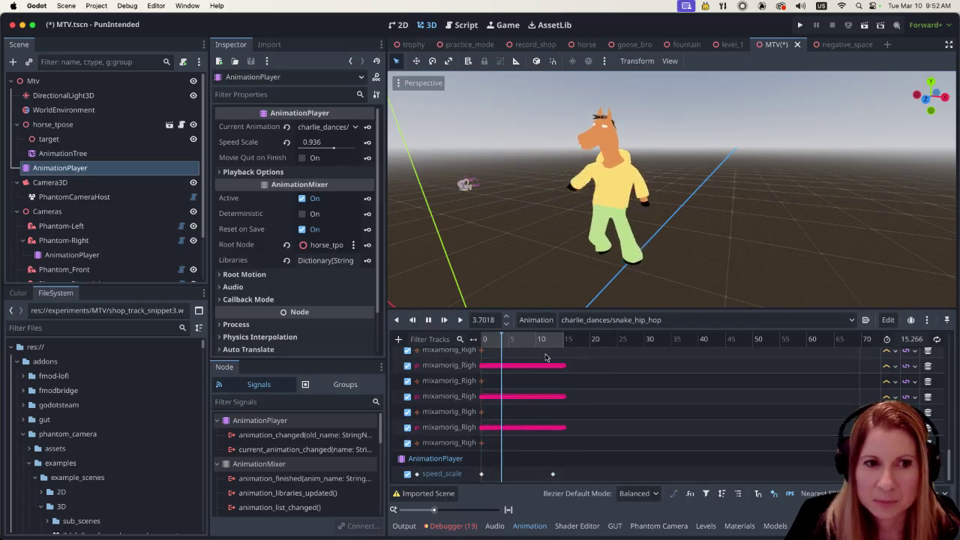
{"action": "left_click", "coordinate": [554, 476]}
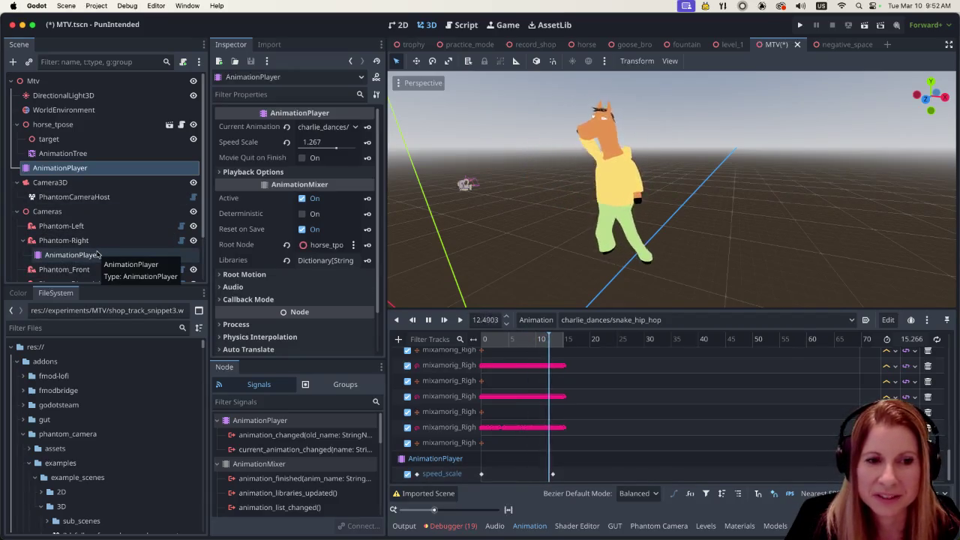
{"action": "left_click", "coordinate": [429, 321]}
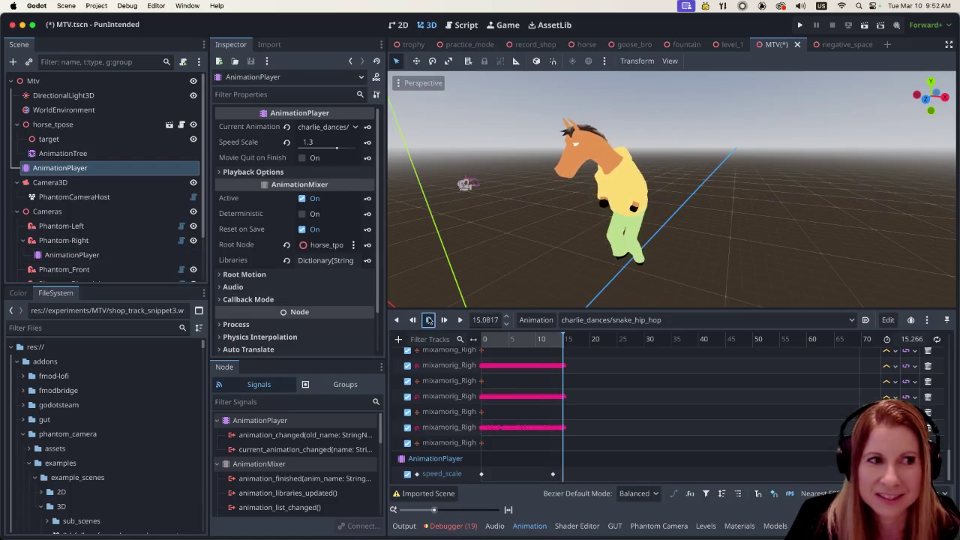
{"action": "left_click", "coordinate": [71, 256]}
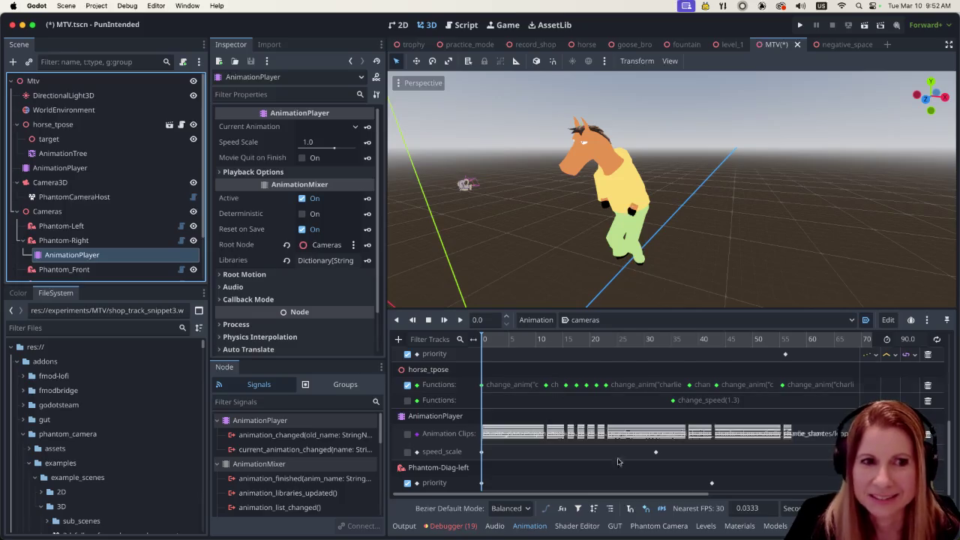
- Keep the cameras animation selected, put the playhead at 43.17 s, then save and run the scene
{"action": "mouse_move", "coordinate": [601, 499]}
{"action": "left_mouse_down"}
{"action": "mouse_move", "coordinate": [674, 501]}
{"action": "mouse_move", "coordinate": [601, 500]}
{"action": "left_mouse_up"}
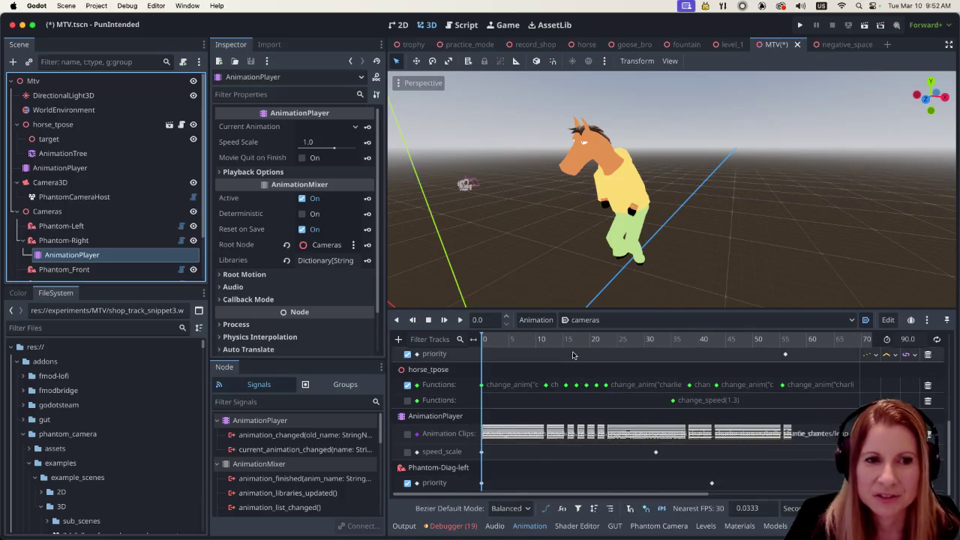
{"action": "left_click", "coordinate": [667, 320]}
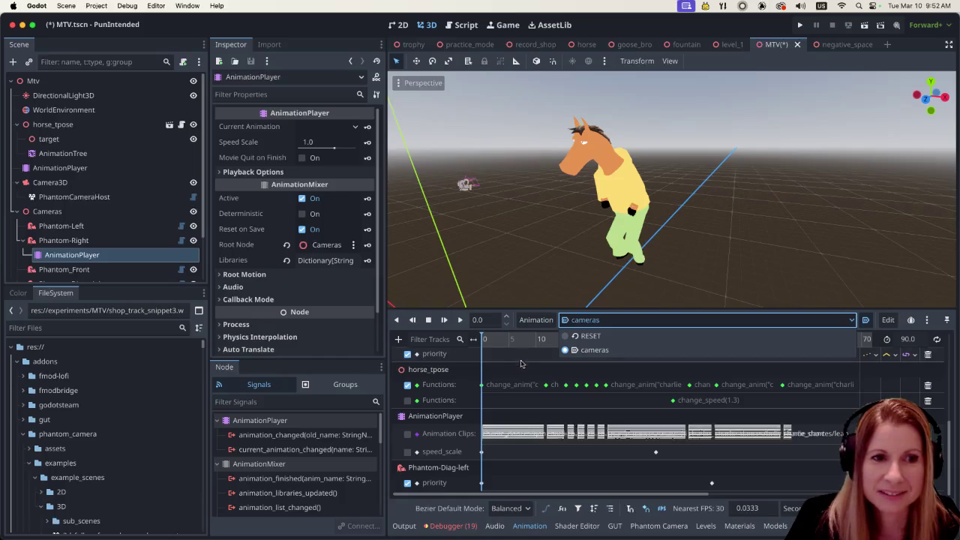
{"action": "left_click", "coordinate": [527, 345]}
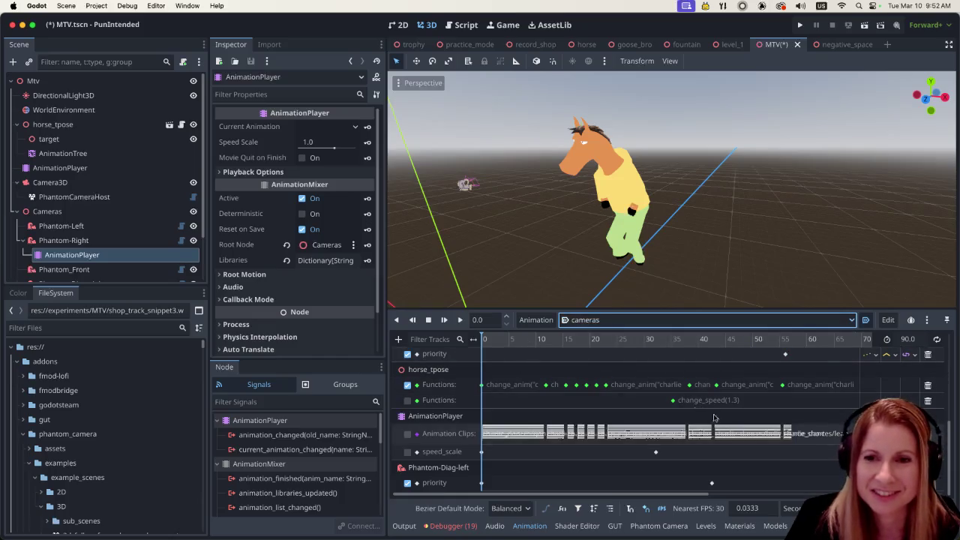
{"action": "left_click_drag", "start_coordinate": [717, 495], "coordinate": [744, 499]}
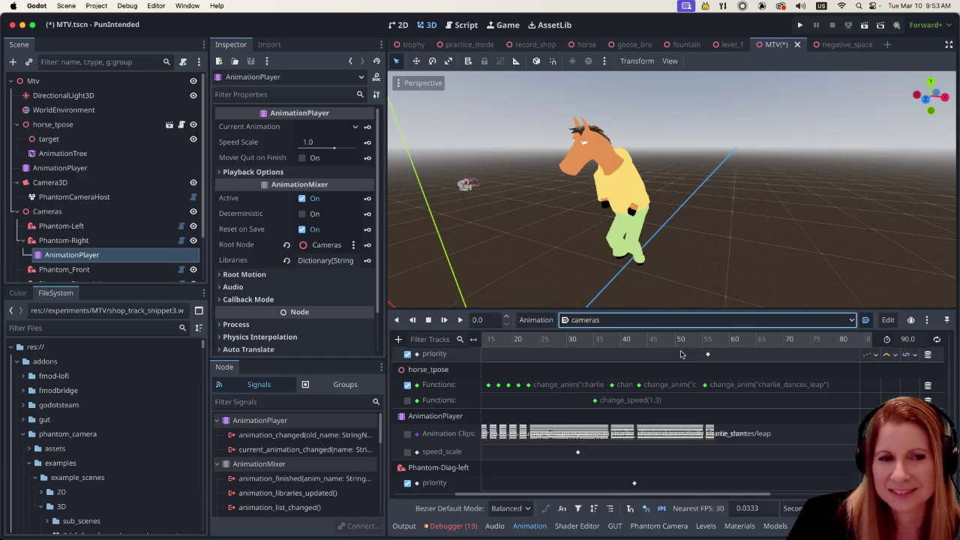
{"action": "left_click", "coordinate": [638, 344]}
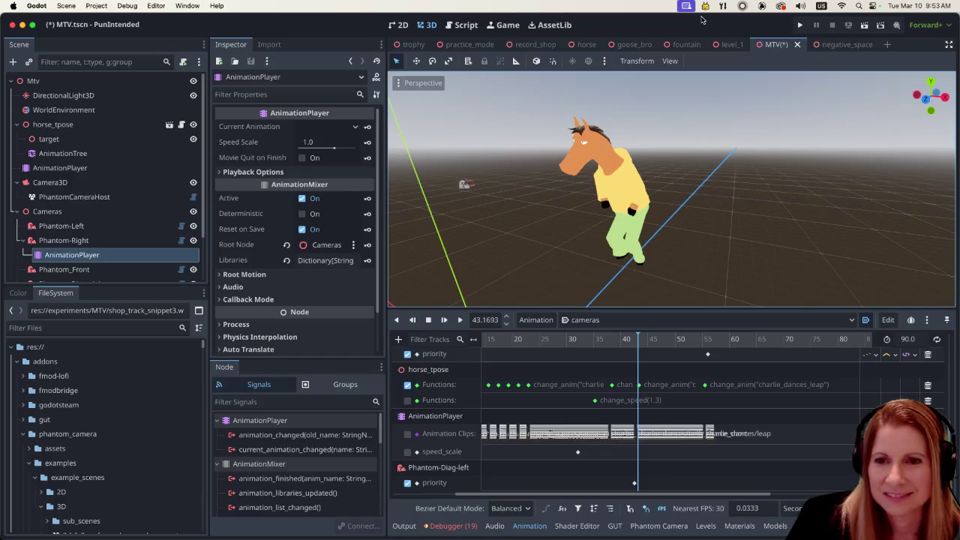
{"action": "mouse_move", "coordinate": [671, 47]}
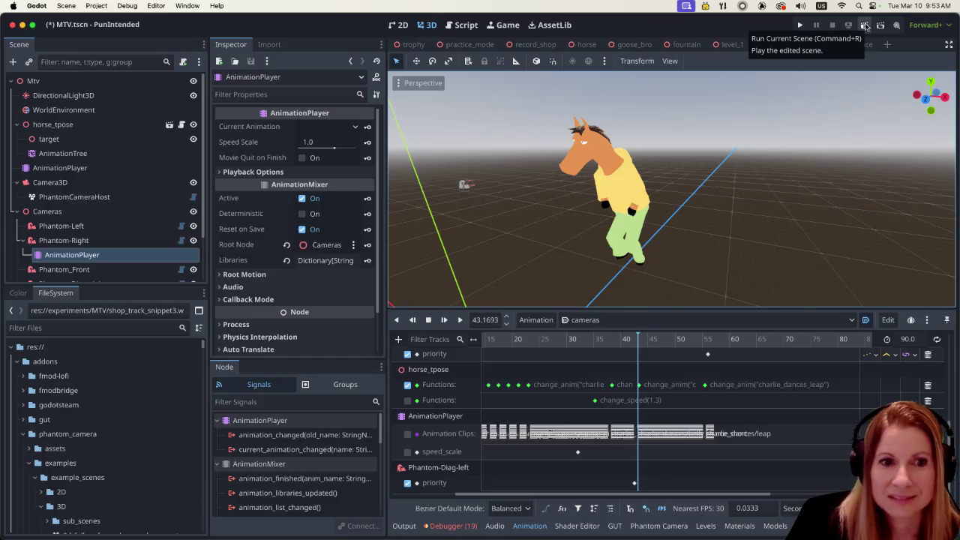
{"action": "left_click", "coordinate": [865, 26]}
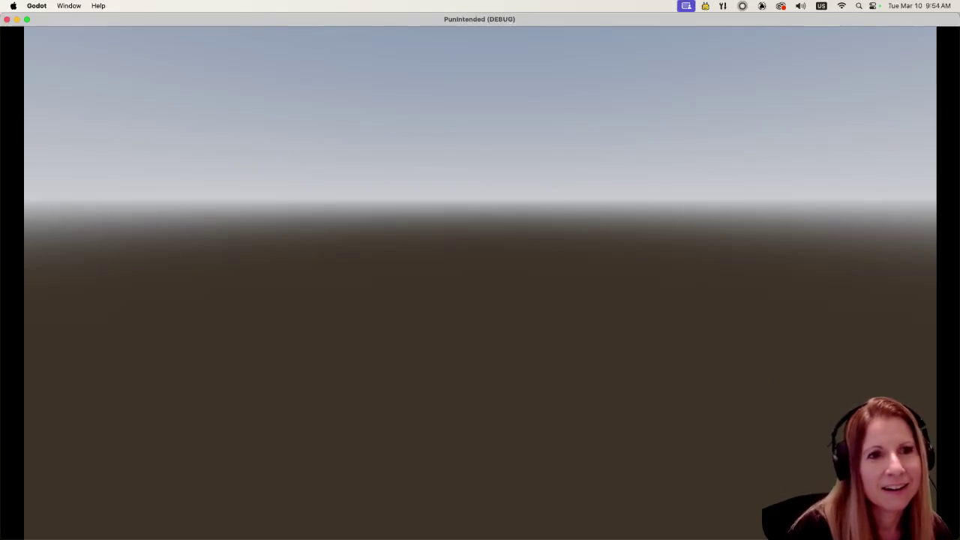
- Close the running PunIntended debug window after watching it
{"action": "key", "text": "super+q"}
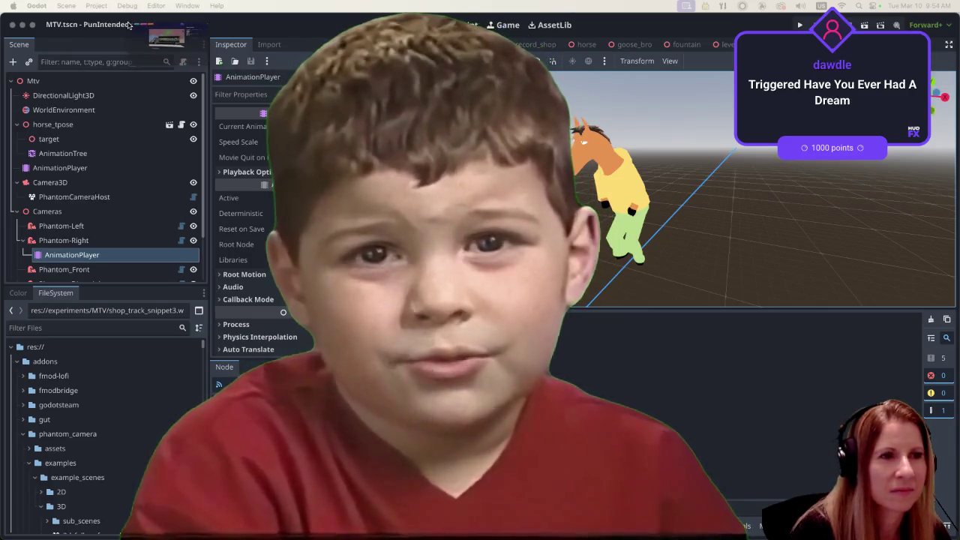
- Switch from the Godot editor to Firefox with the Imgur post
{"action": "key", "text": "super+Tab"}
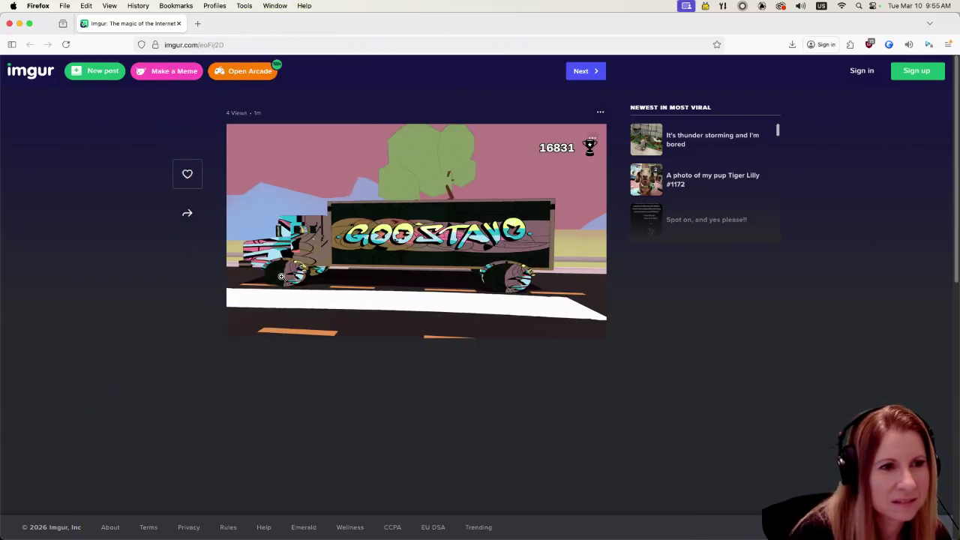
- Enlarge the Imgur post's game capture of the graffiti truck scoring 16831
{"action": "left_click", "coordinate": [282, 276]}
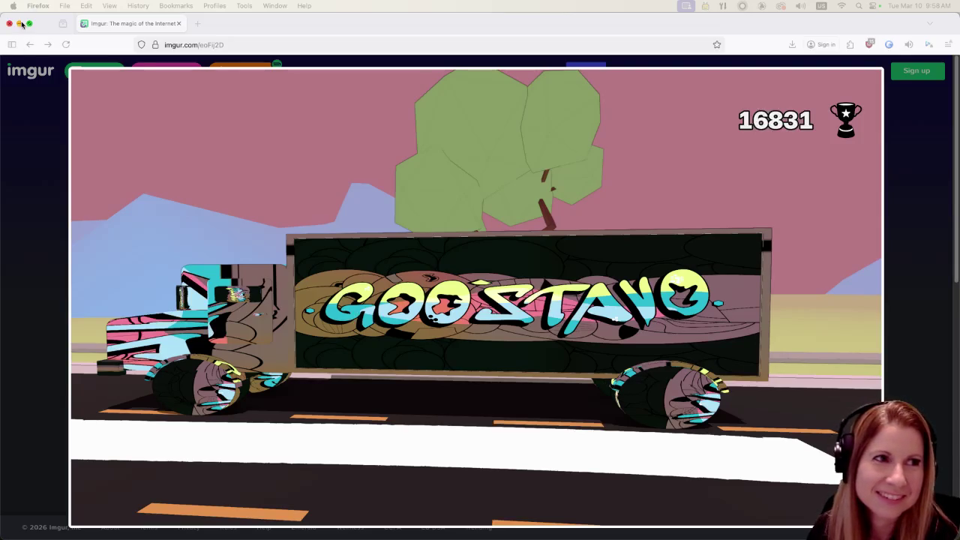
- Leave Firefox and orbit the truck.blend delivery truck round to a side view
{"action": "left_click", "coordinate": [10, 25]}
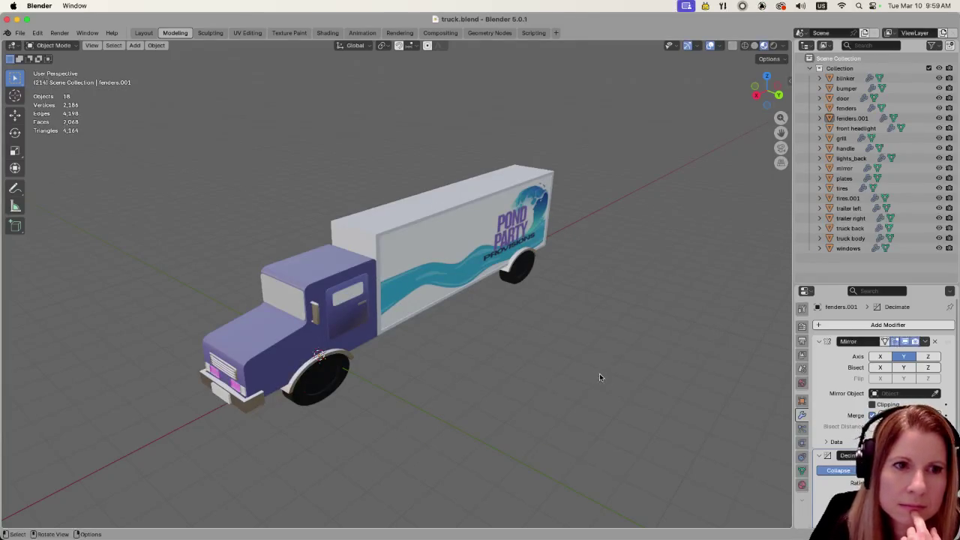
{"action": "mouse_move", "coordinate": [599, 377]}
{"action": "left_mouse_down"}
{"action": "mouse_move", "coordinate": [540, 357]}
{"action": "mouse_move", "coordinate": [577, 380]}
{"action": "left_mouse_up"}
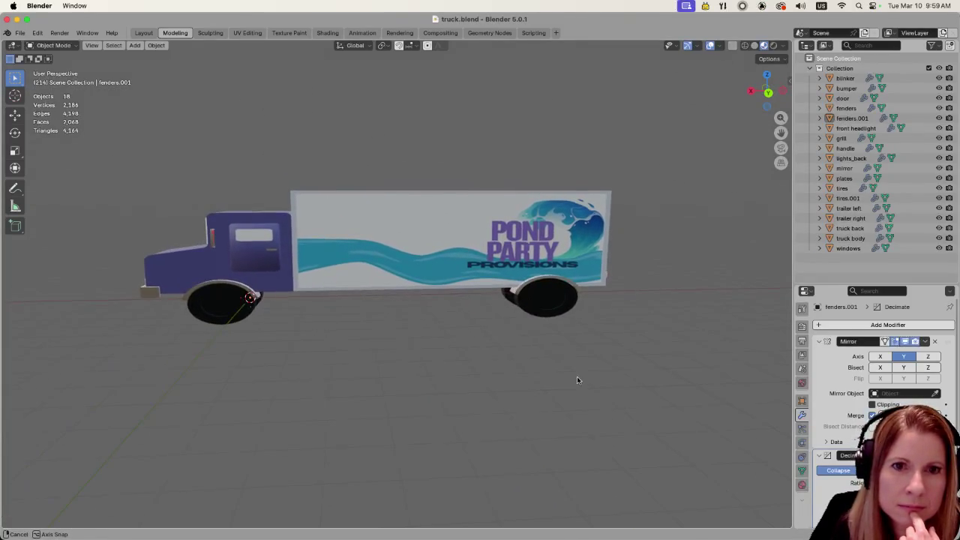
- Select the truck body, left trailer panel, front tire and rear tire together
{"action": "scroll", "coordinate": [487, 354], "scroll_direction": "up", "scroll_amount": 3}
{"action": "scroll", "coordinate": [486, 357], "scroll_direction": "down", "scroll_amount": 2}
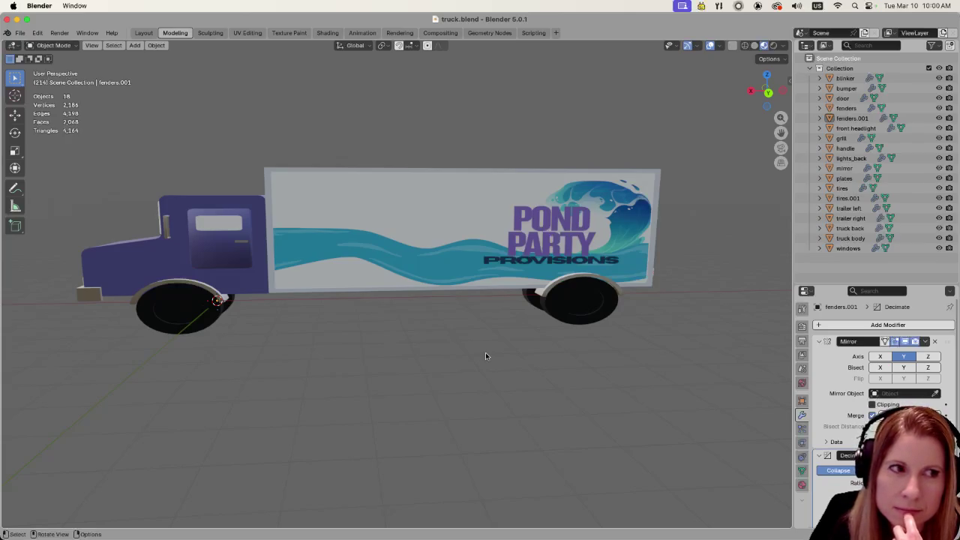
{"action": "left_click", "coordinate": [150, 258]}
{"action": "left_click", "coordinate": [441, 263], "text": "shift"}
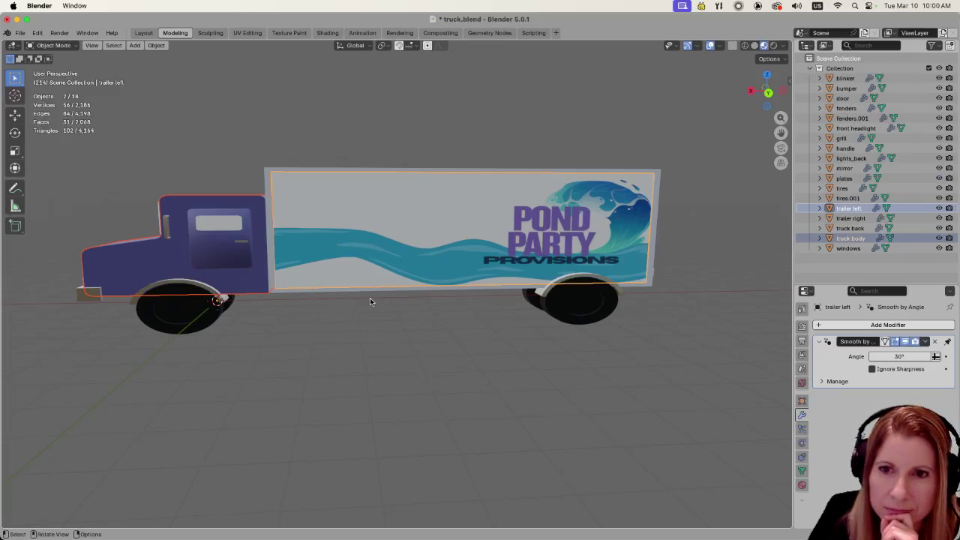
{"action": "left_click", "coordinate": [195, 310], "text": "shift"}
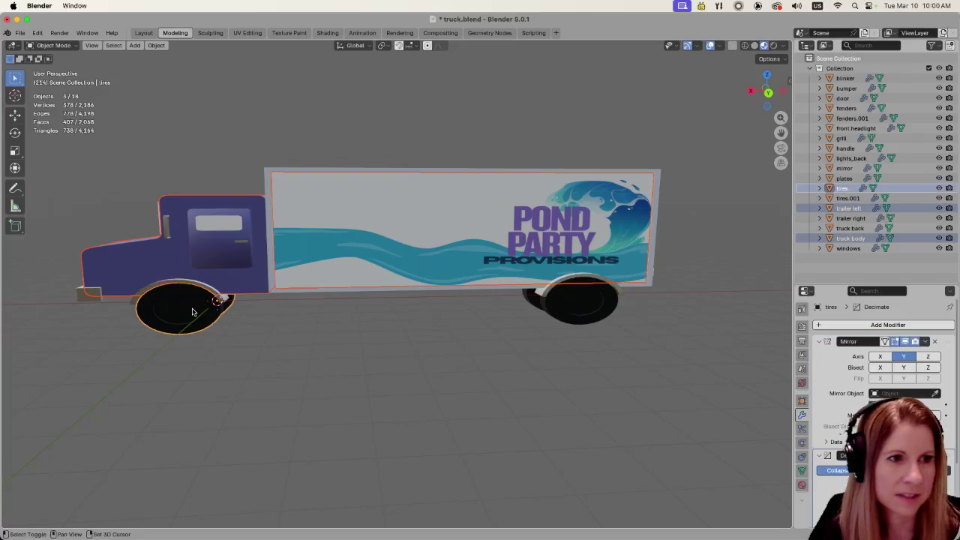
{"action": "left_click", "coordinate": [571, 315], "text": "shift"}
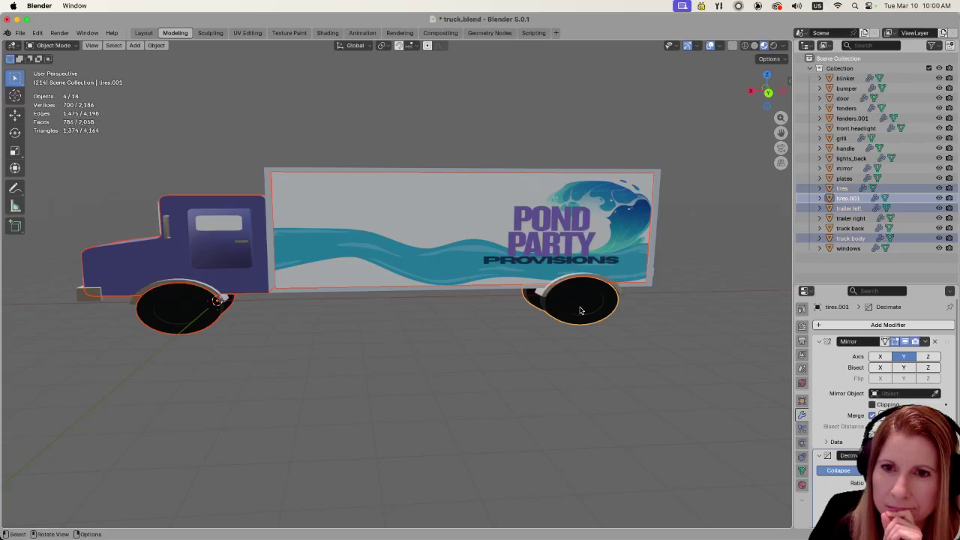
{"action": "scroll", "coordinate": [554, 352], "scroll_direction": "down", "scroll_amount": 2}
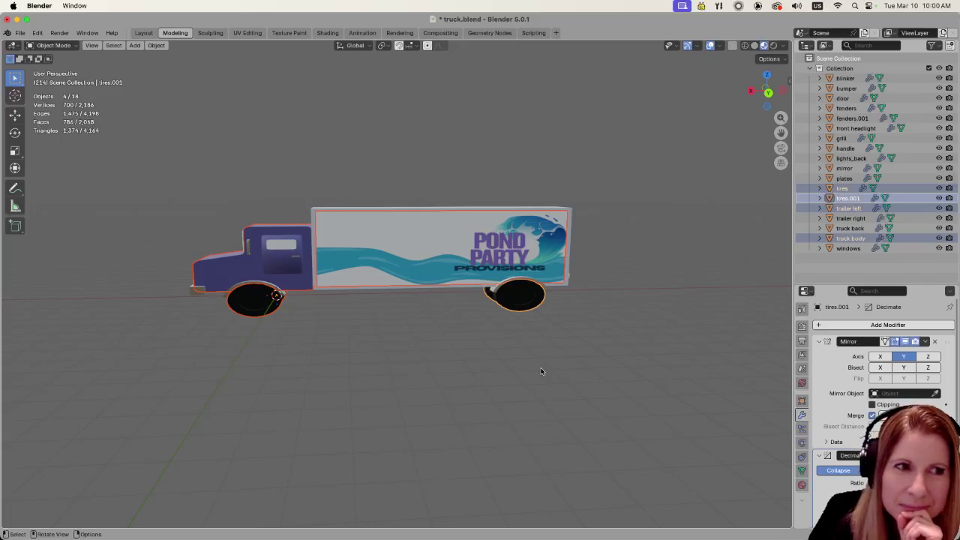
{"action": "scroll", "coordinate": [528, 373], "scroll_direction": "up", "scroll_amount": 2}
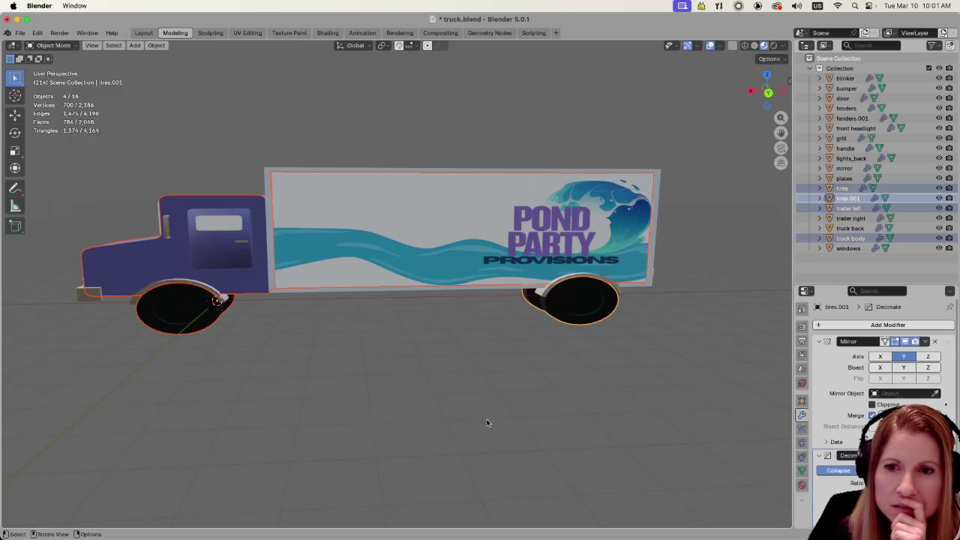
- Deselect all the truck parts by clicking empty viewport space
{"action": "scroll", "coordinate": [555, 428], "scroll_direction": "down", "scroll_amount": 3}
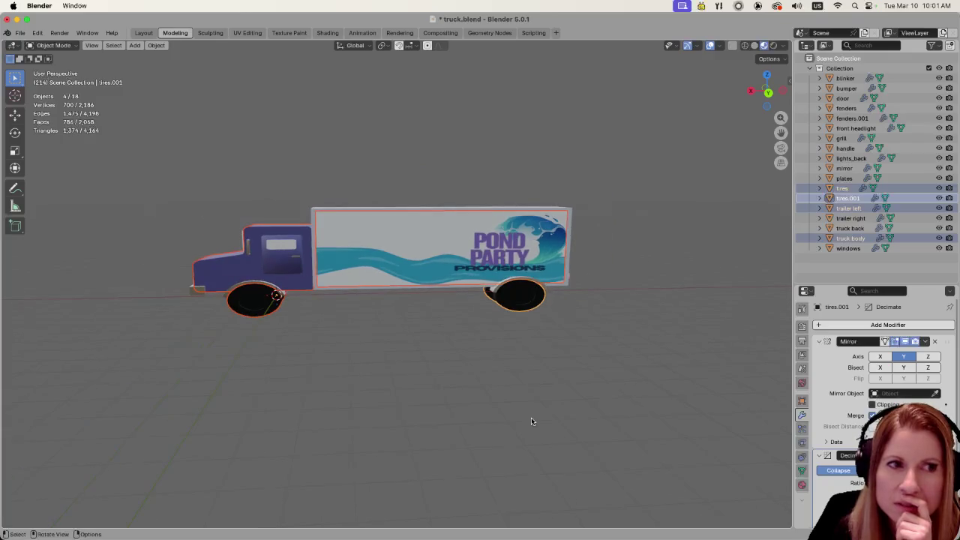
{"action": "scroll", "coordinate": [546, 406], "scroll_direction": "up", "scroll_amount": 3}
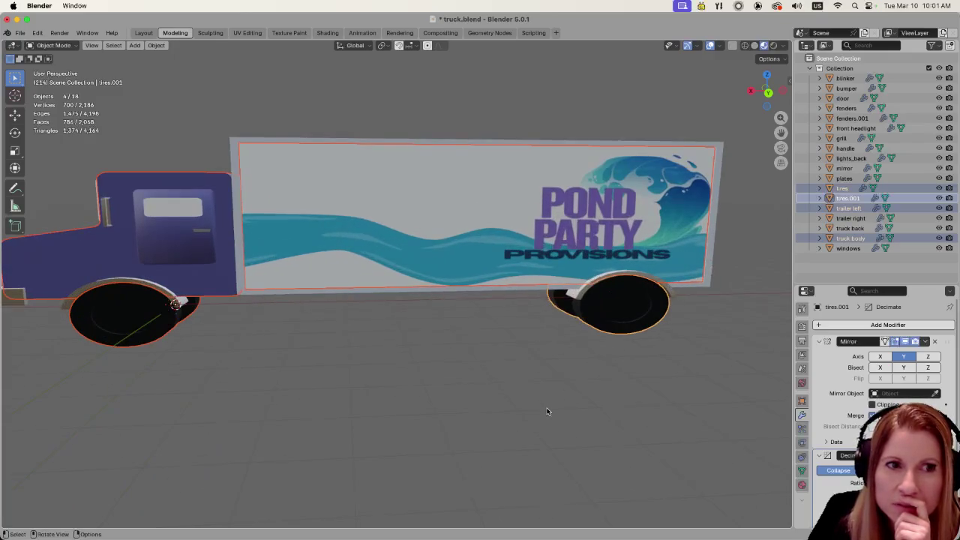
{"action": "left_click", "coordinate": [490, 394]}
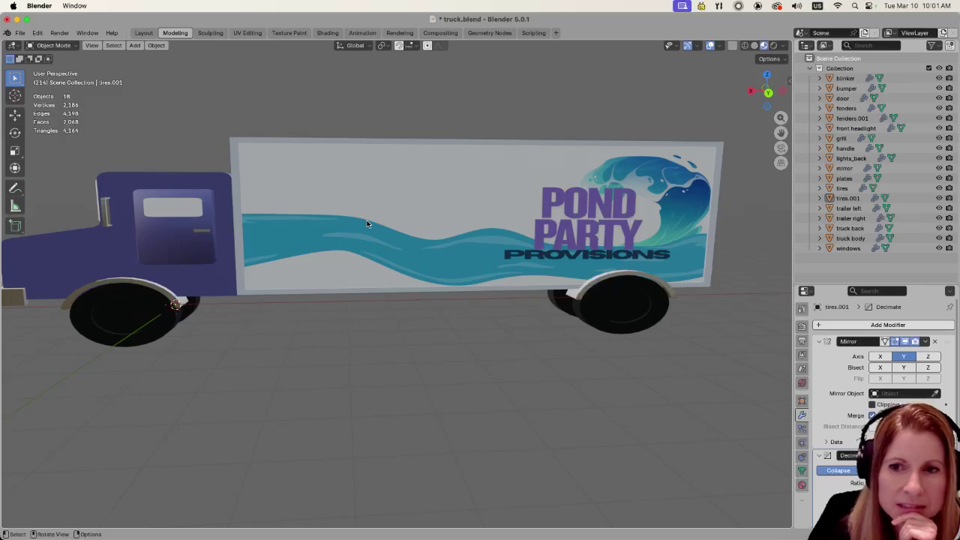
{"action": "scroll", "coordinate": [379, 186], "scroll_direction": "down", "scroll_amount": 5}
{"action": "scroll", "coordinate": [376, 291], "scroll_direction": "up", "scroll_amount": 3}
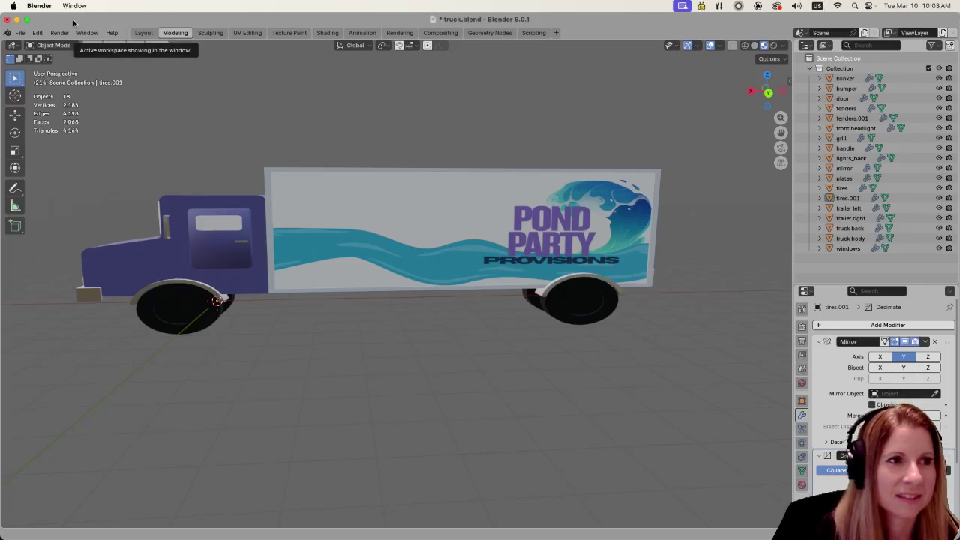
- Quit Blender from the application menu, choosing Don't Save for truck.blend
{"action": "left_click", "coordinate": [39, 5]}
{"action": "left_click", "coordinate": [51, 69]}
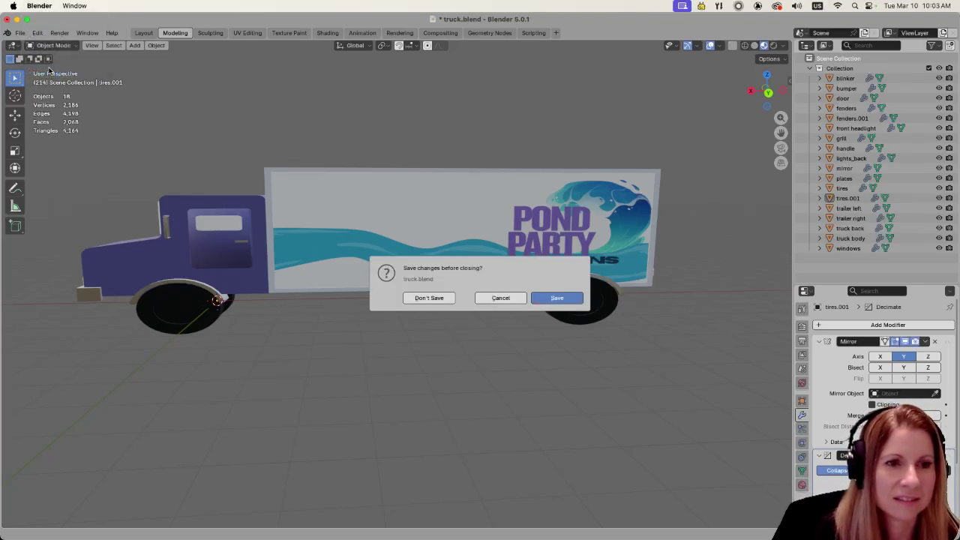
{"action": "left_click", "coordinate": [423, 298]}
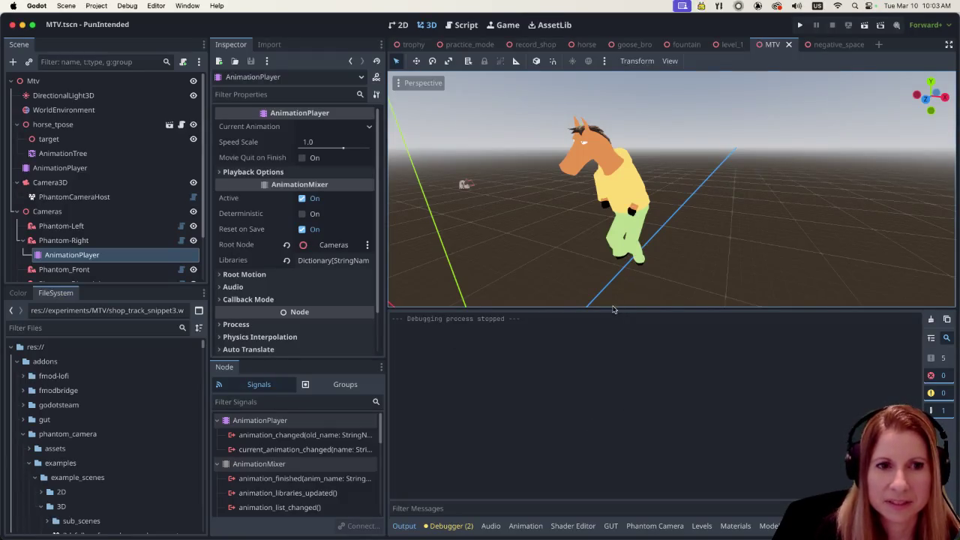
- Enlarge the 3D view, orbit the horse to face front, and open a taller cameras animation timeline
{"action": "left_click_drag", "start_coordinate": [614, 309], "coordinate": [615, 407]}
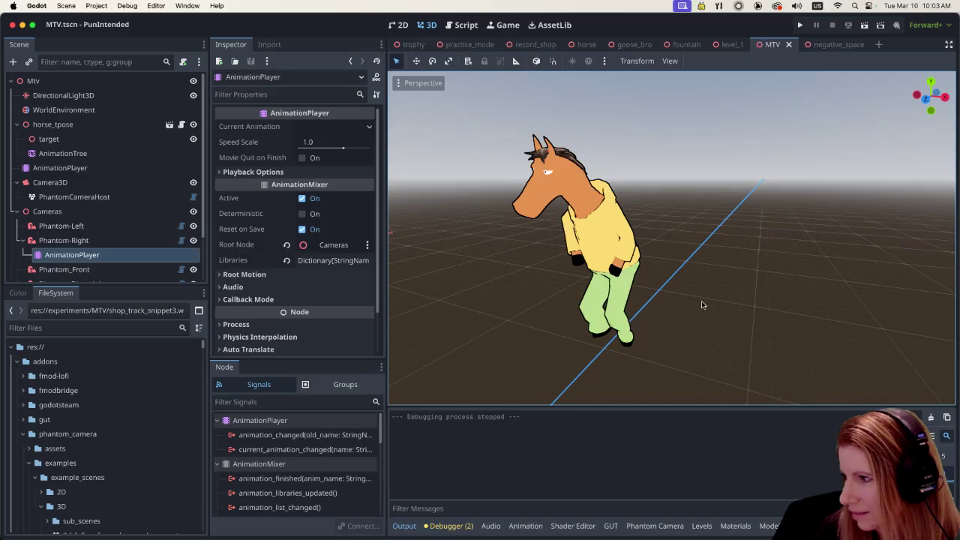
{"action": "scroll", "coordinate": [691, 305], "scroll_direction": "up", "scroll_amount": 2}
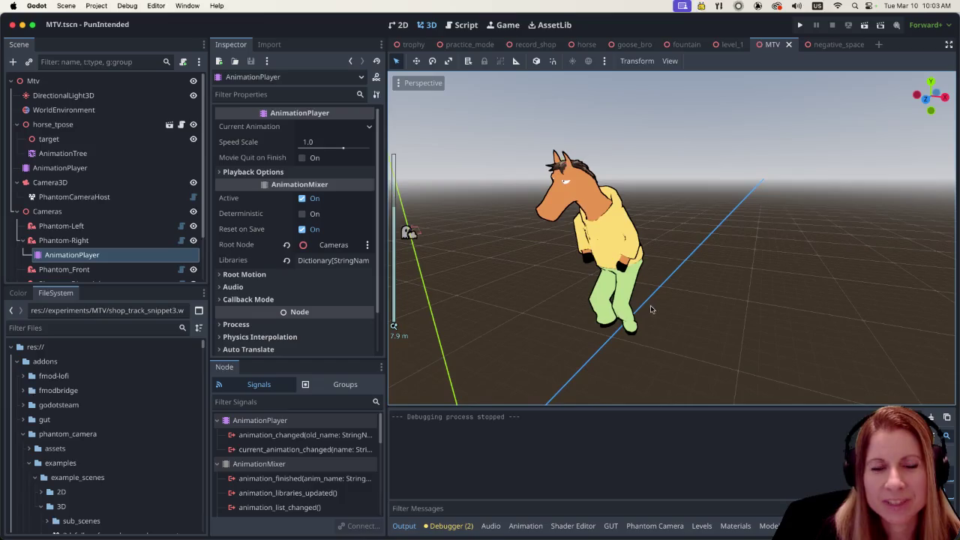
{"action": "scroll", "coordinate": [746, 307], "scroll_direction": "up", "scroll_amount": 2}
{"action": "scroll", "coordinate": [736, 310], "scroll_direction": "down", "scroll_amount": 3}
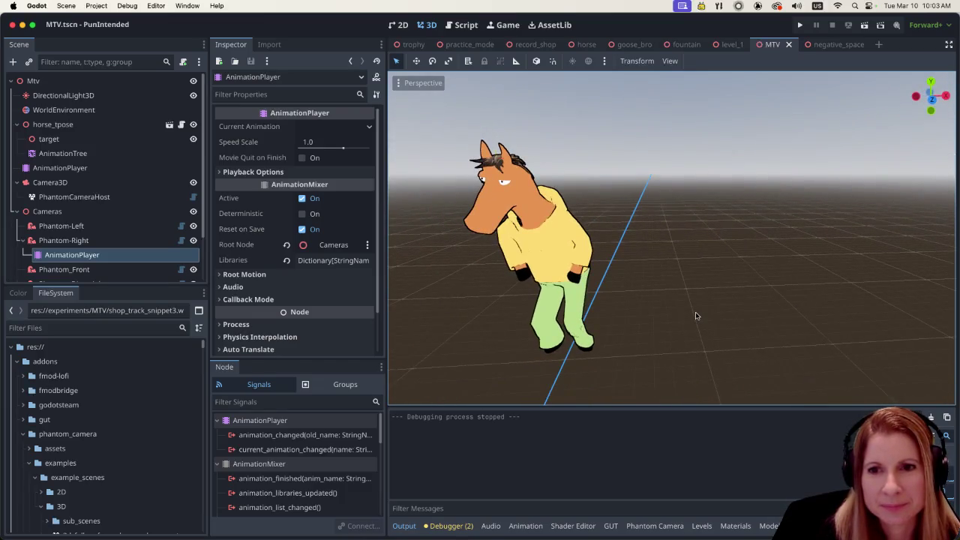
{"action": "scroll", "coordinate": [695, 316], "scroll_direction": "down", "scroll_amount": 5}
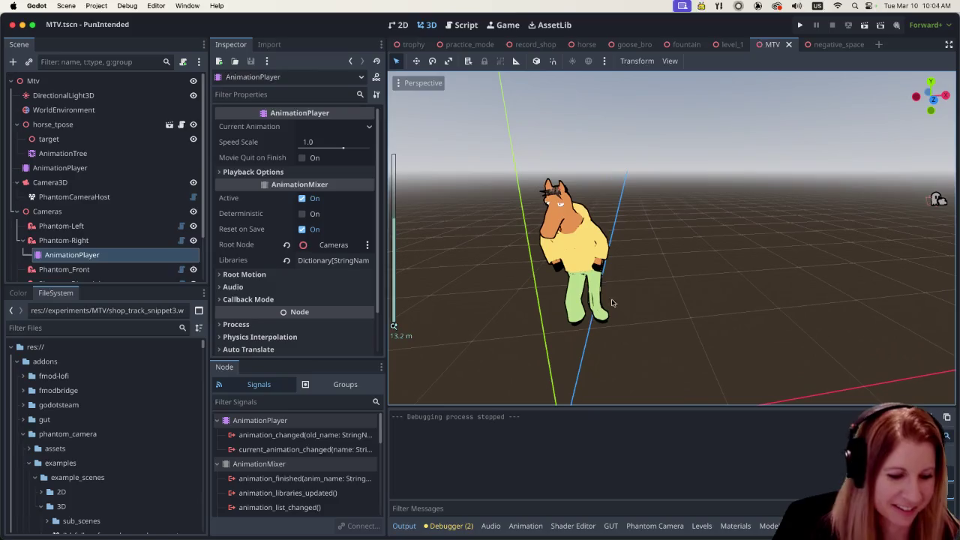
{"action": "left_click_drag", "start_coordinate": [616, 307], "coordinate": [686, 265]}
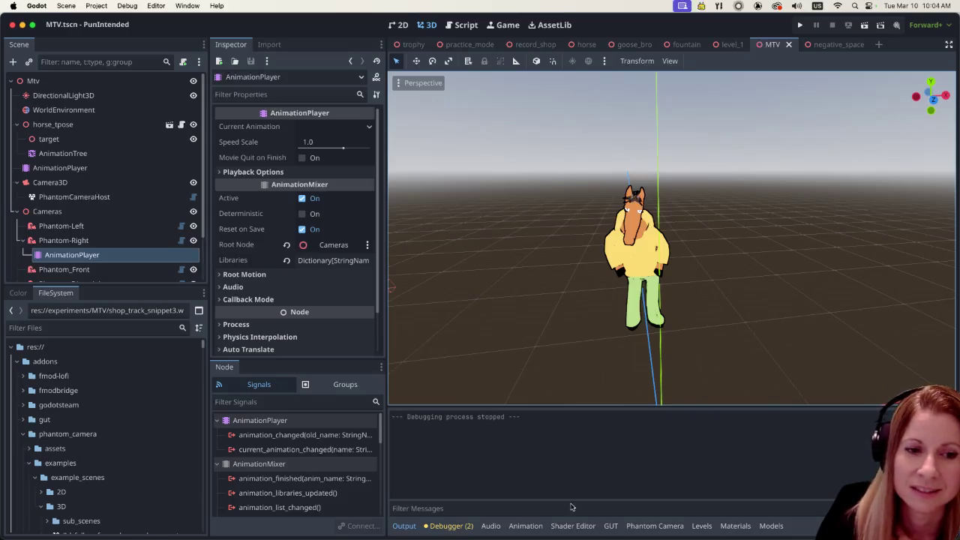
{"action": "left_click", "coordinate": [539, 527]}
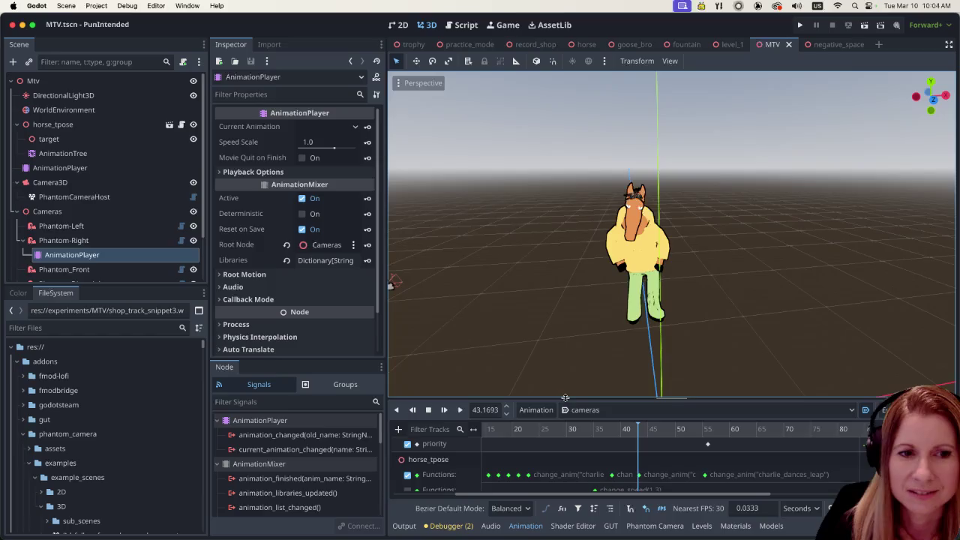
{"action": "left_click_drag", "start_coordinate": [565, 398], "coordinate": [567, 288]}
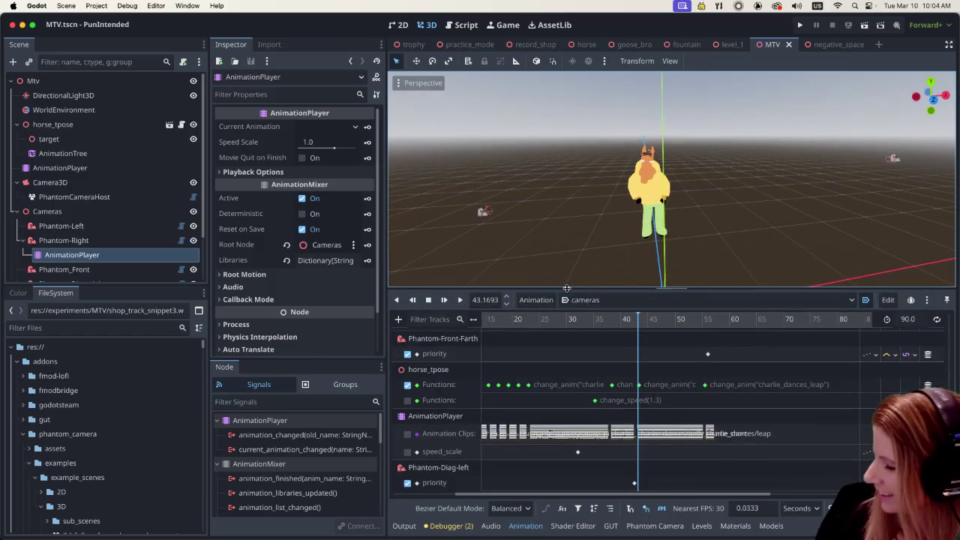
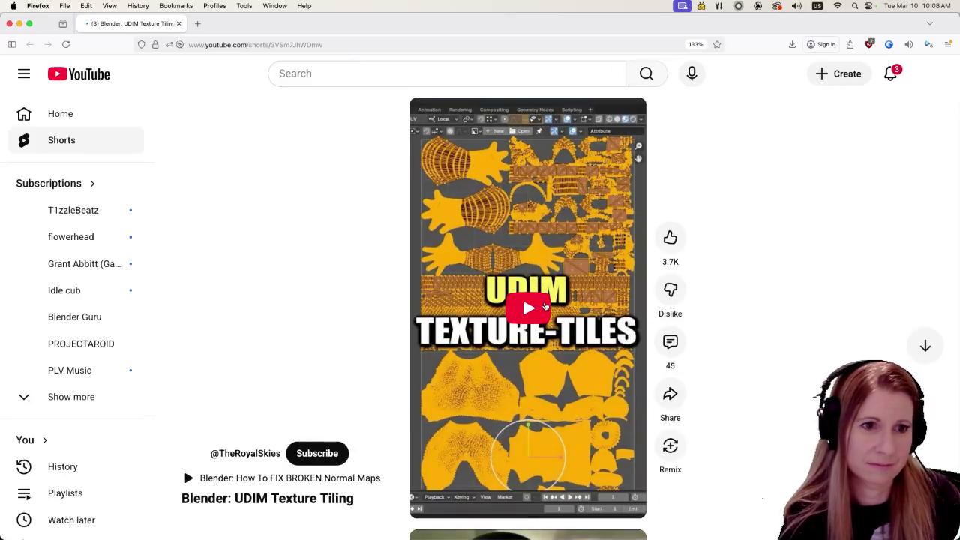
- Watch the Blender UDIM Texture Tiling short, pausing it a few times, then close Firefox
{"action": "left_click", "coordinate": [530, 309]}
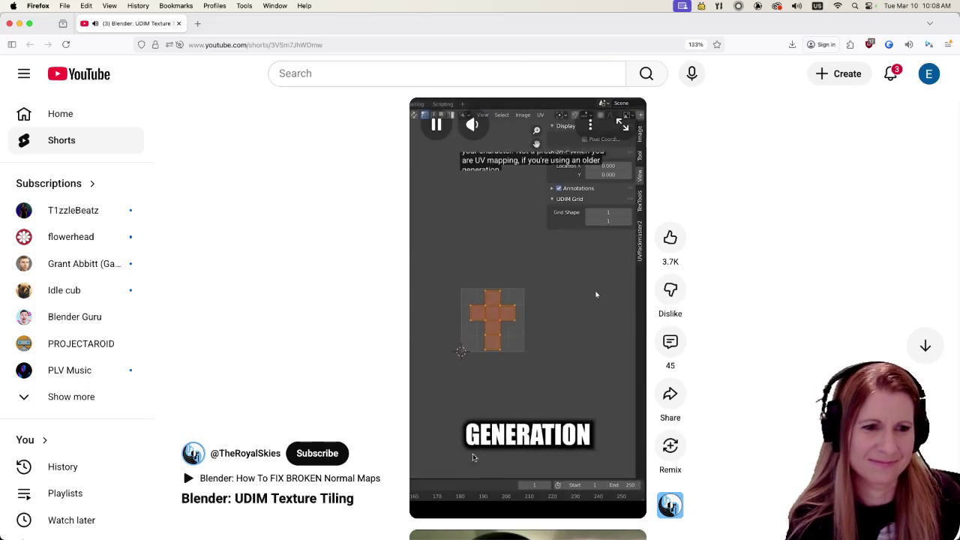
{"action": "left_click", "coordinate": [439, 127]}
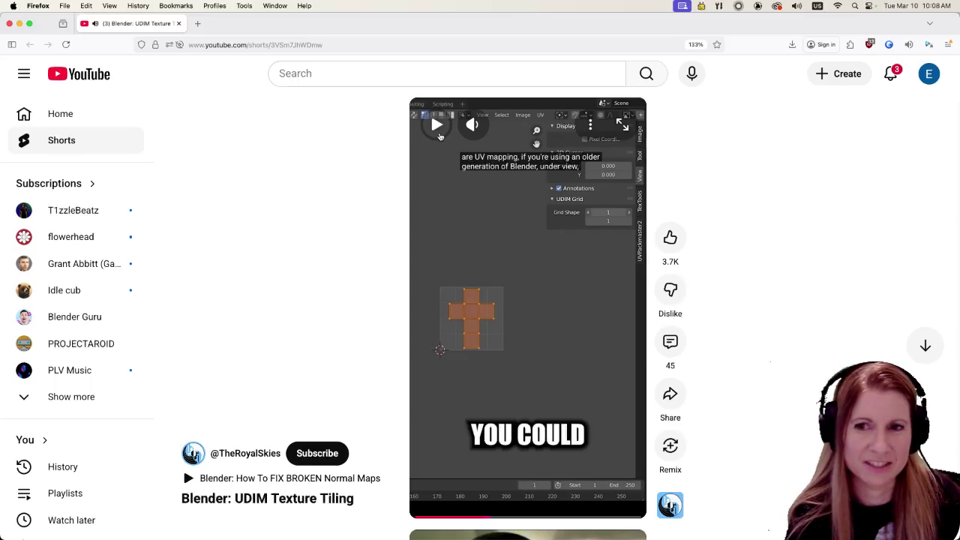
{"action": "left_click", "coordinate": [438, 128]}
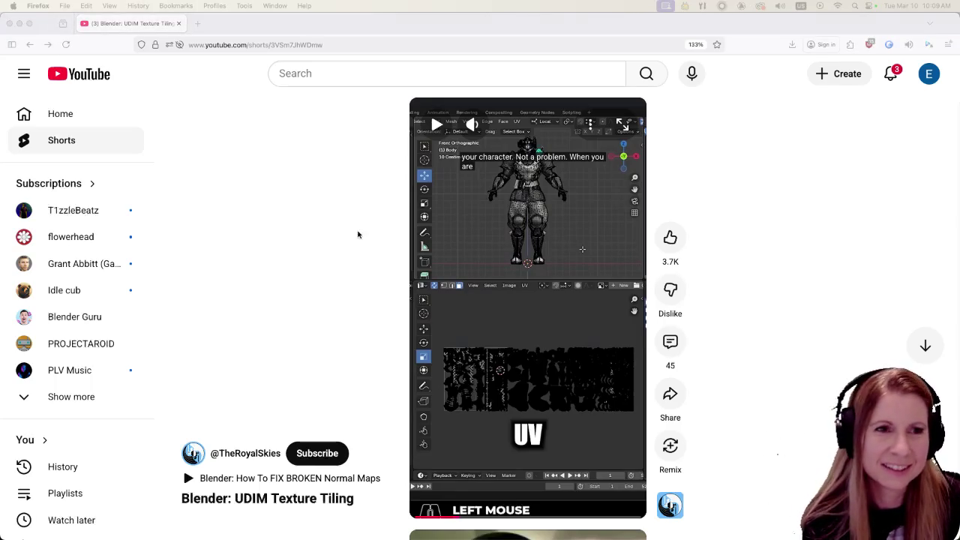
{"action": "left_click", "coordinate": [438, 124]}
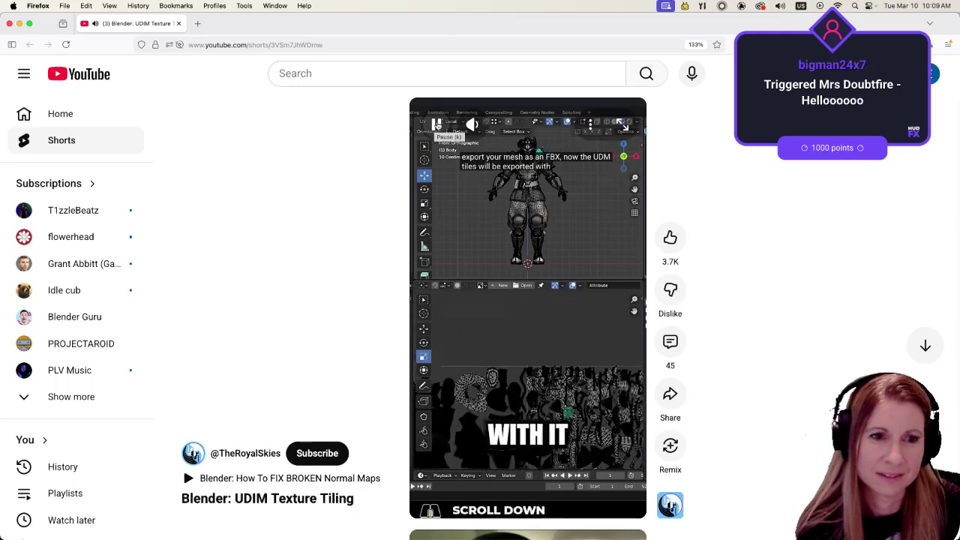
{"action": "left_click", "coordinate": [436, 125]}
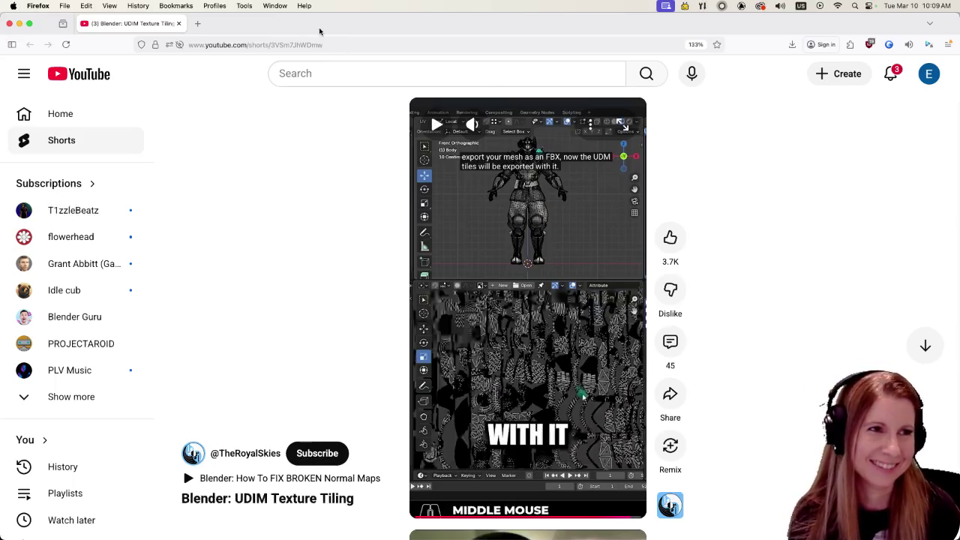
{"action": "left_click", "coordinate": [9, 26]}
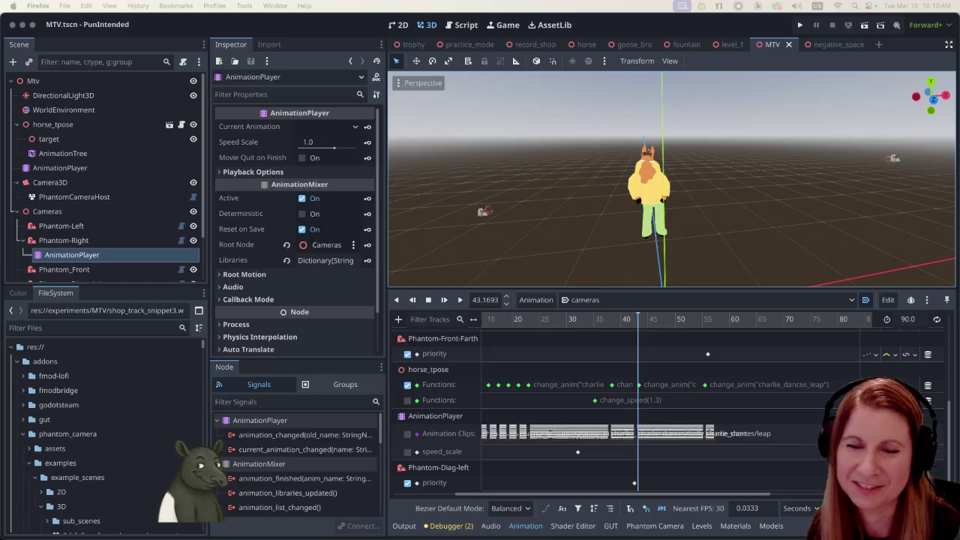
- Back in Godot, enable the horse_tpose Functions track holding the change_speed(1.3) key
{"action": "left_click", "coordinate": [338, 33]}
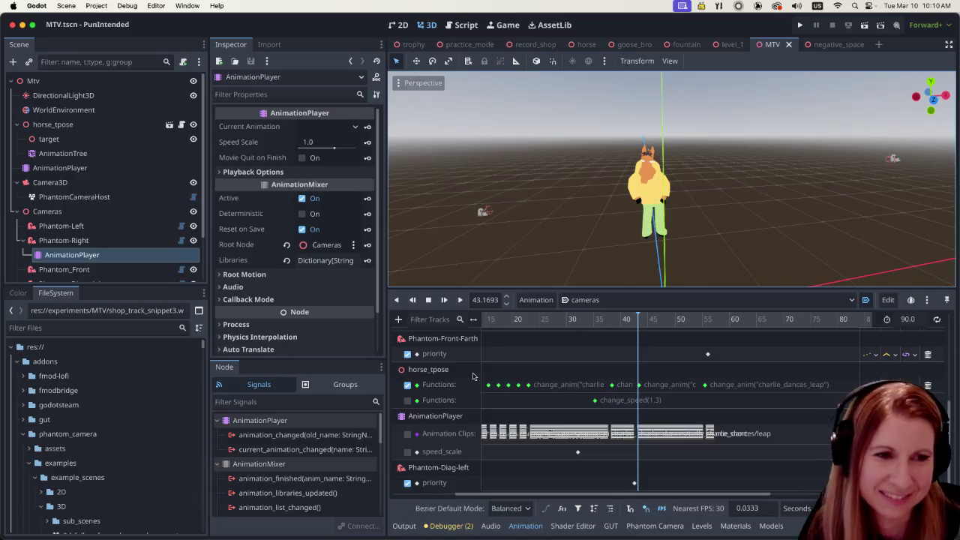
{"action": "left_click", "coordinate": [408, 401]}
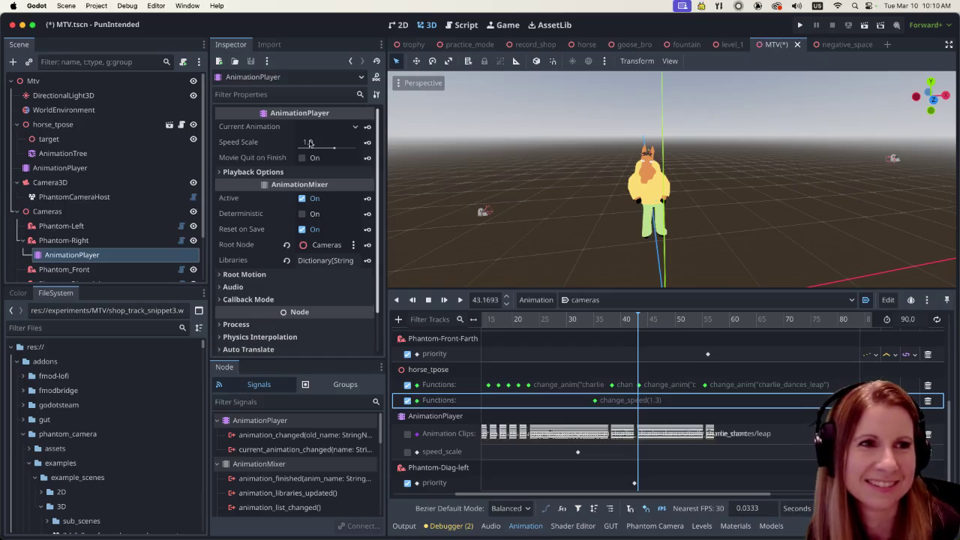
{"action": "left_click", "coordinate": [460, 25]}
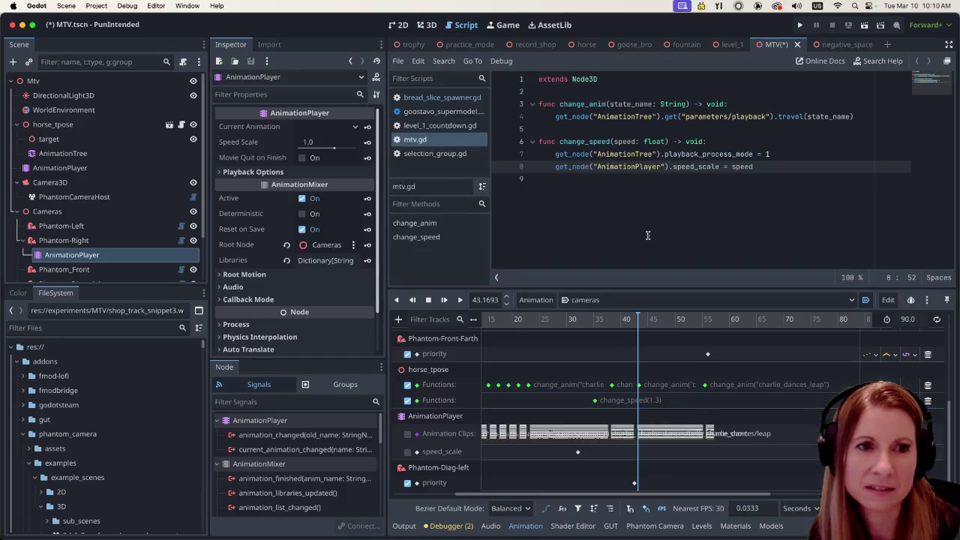
{"action": "left_click", "coordinate": [427, 27]}
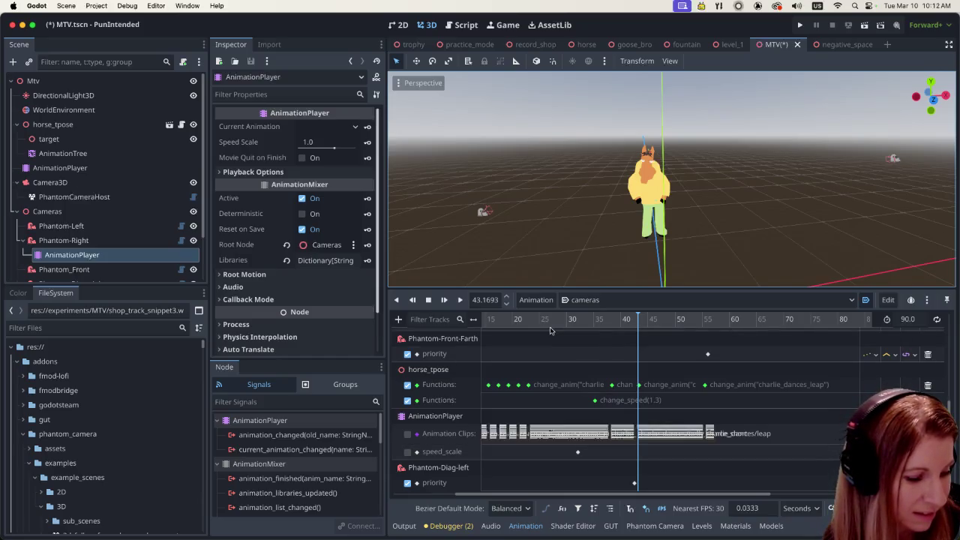
- Move the horse_tpose change_anim key from 23.0 to 23.2 and save MTV.tscn
{"action": "left_click", "coordinate": [555, 320]}
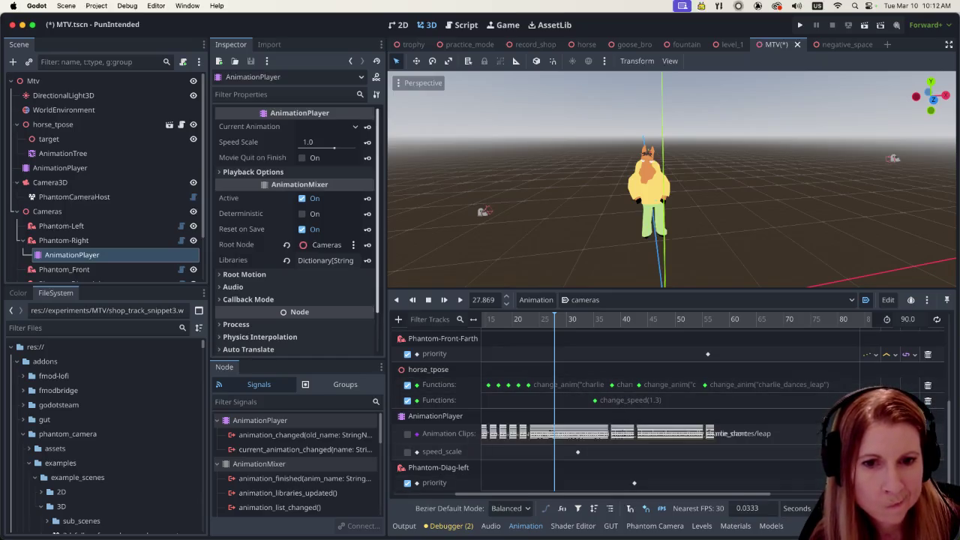
{"action": "scroll", "coordinate": [612, 372], "scroll_direction": "up", "scroll_amount": 3}
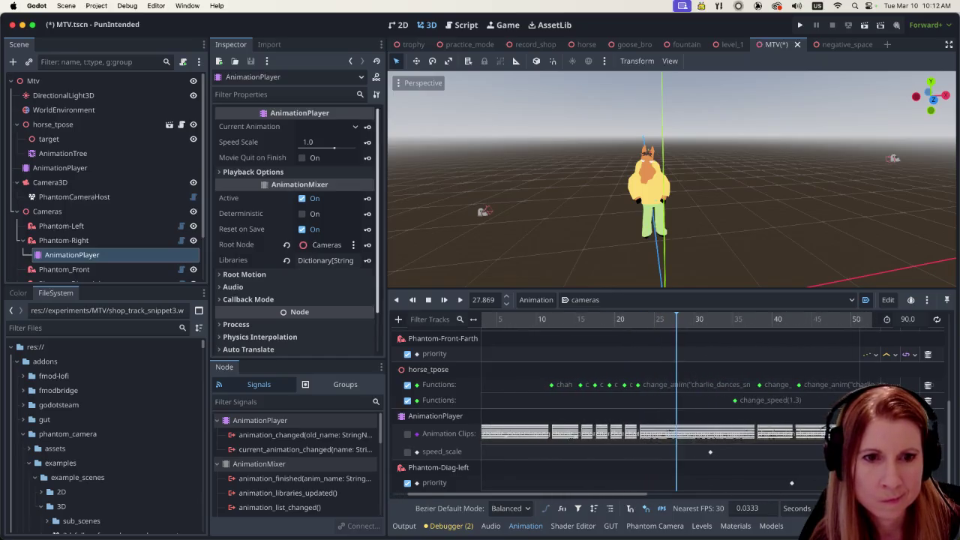
{"action": "left_click", "coordinate": [627, 386]}
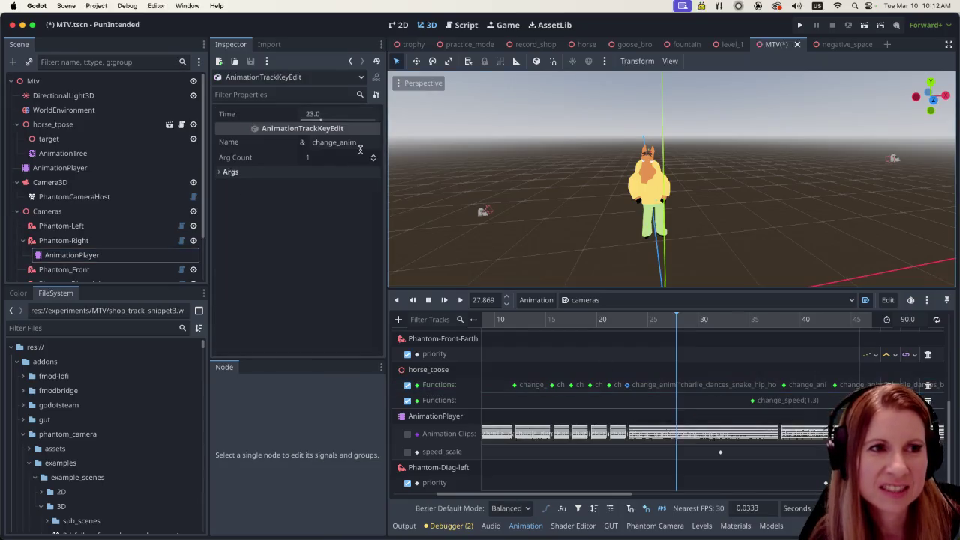
{"action": "left_click", "coordinate": [339, 115]}
{"action": "type", "text": "23.2"}
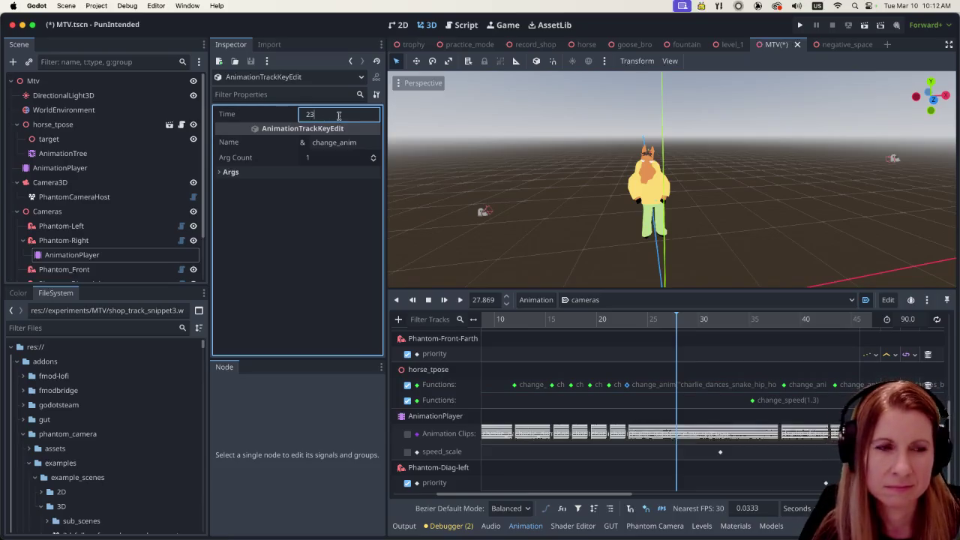
{"action": "key", "text": "Return"}
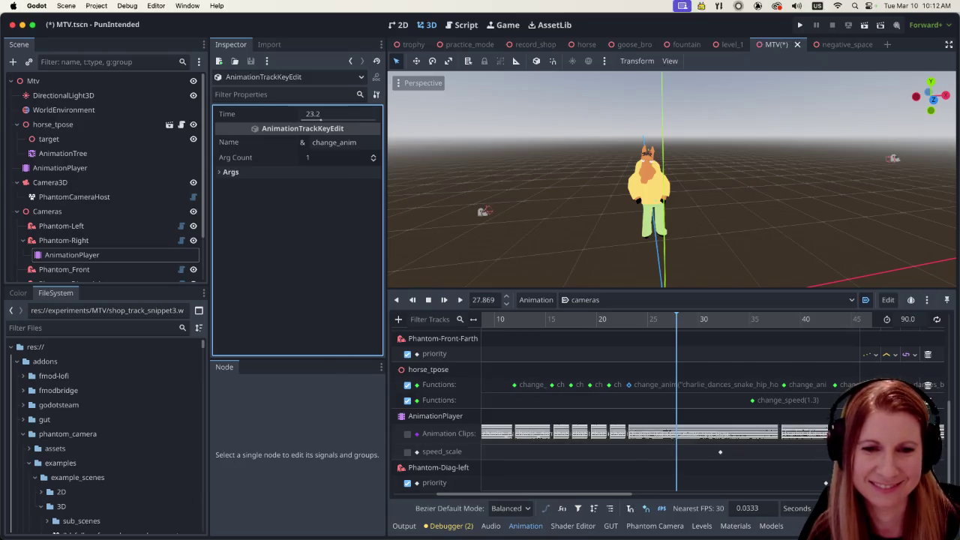
{"action": "scroll", "coordinate": [810, 481], "scroll_direction": "down", "scroll_amount": 3}
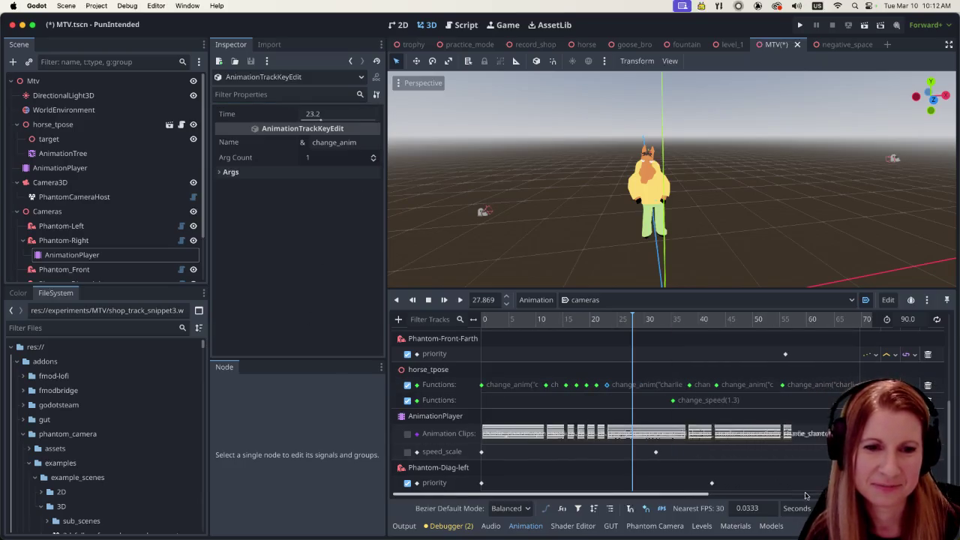
{"action": "key", "text": "super+s"}
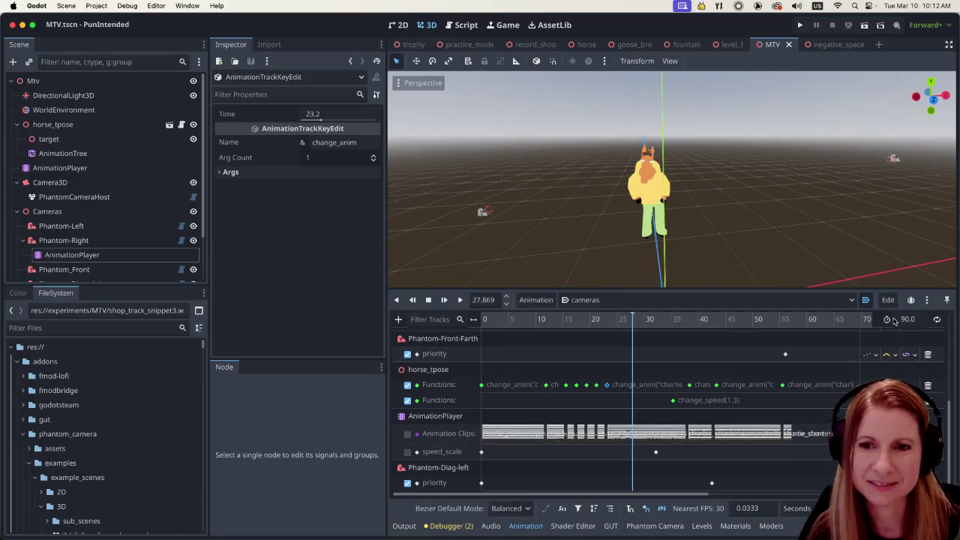
- Test-run the MTV scene, which hits the playback_process_mode error in change_speed, then stop it
{"action": "left_click", "coordinate": [864, 26]}
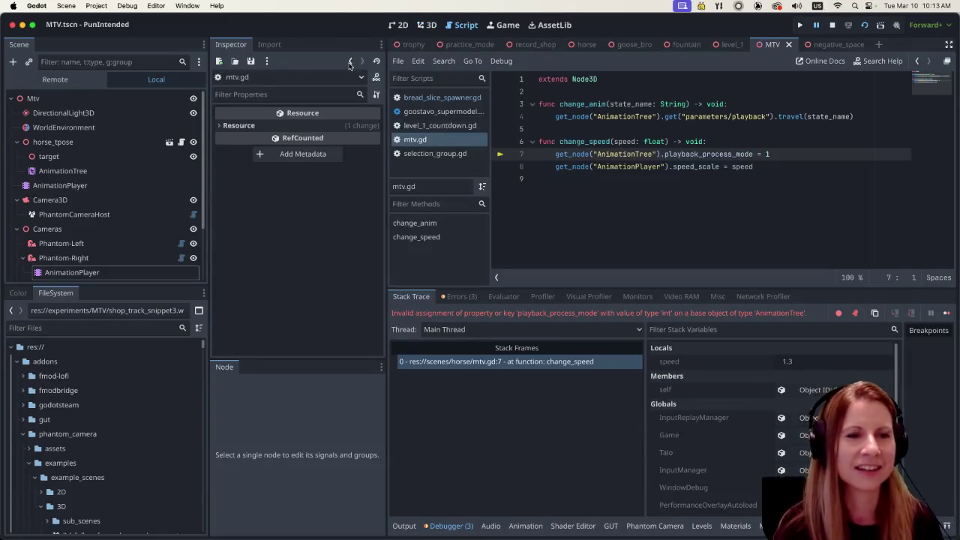
{"action": "left_click", "coordinate": [832, 26]}
{"action": "left_click", "coordinate": [426, 24]}
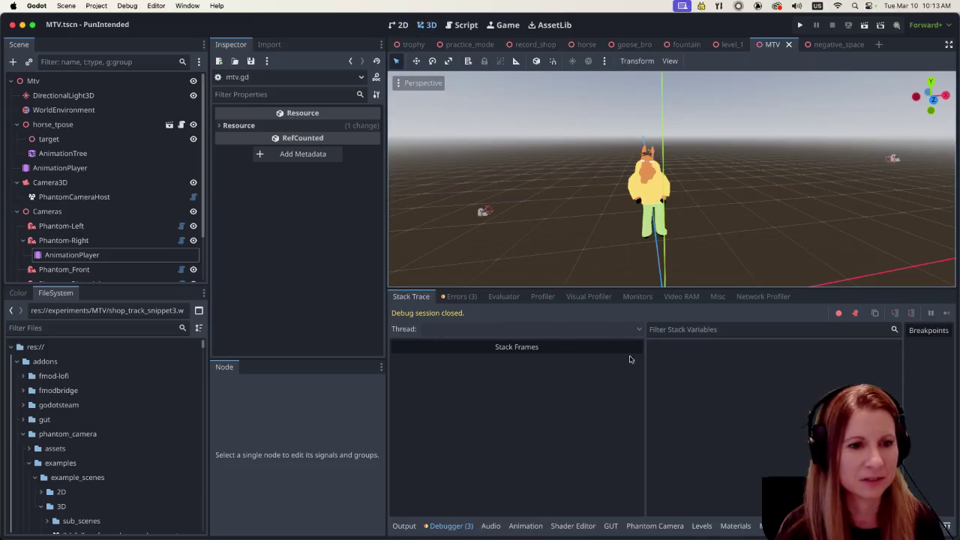
{"action": "left_click", "coordinate": [88, 256]}
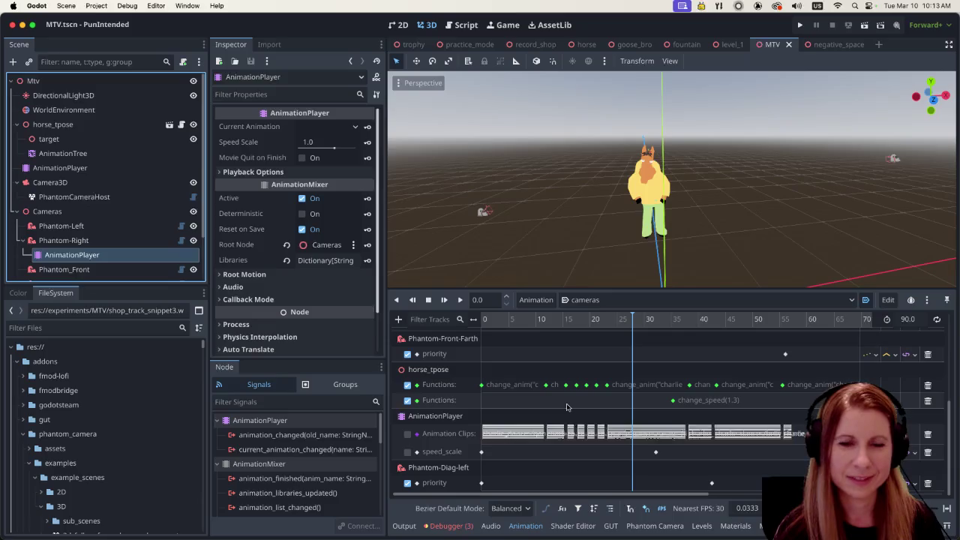
{"action": "scroll", "coordinate": [563, 409], "scroll_direction": "up", "scroll_amount": 1}
{"action": "scroll", "coordinate": [559, 410], "scroll_direction": "down", "scroll_amount": 1}
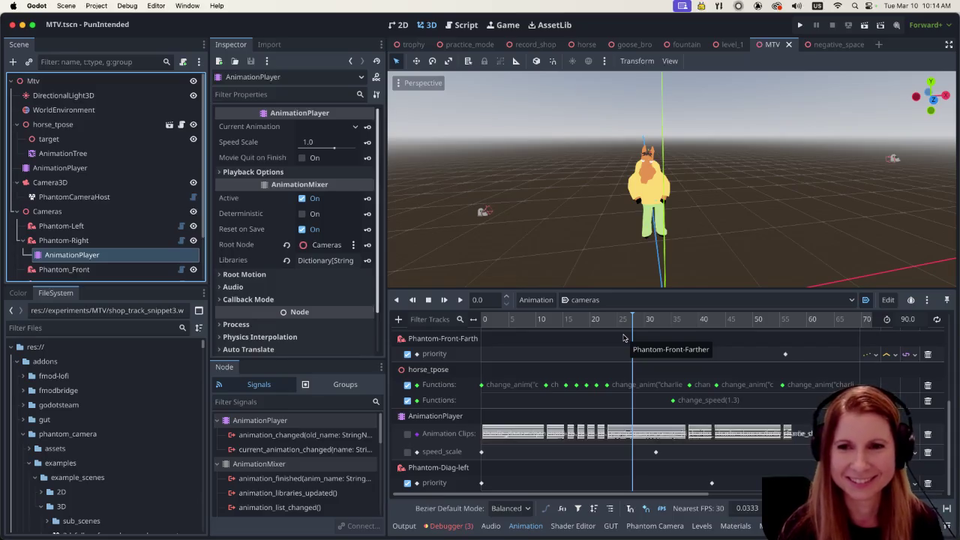
{"action": "left_click", "coordinate": [584, 328]}
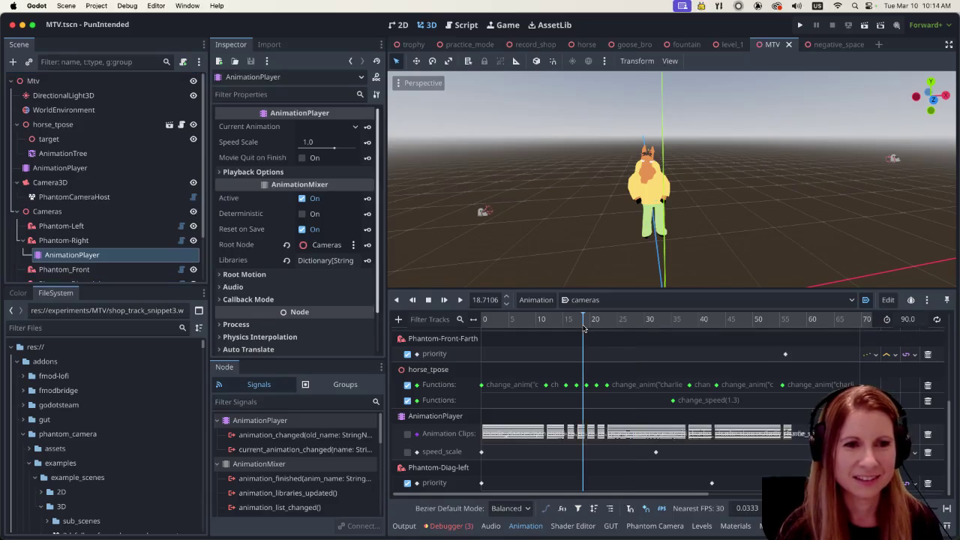
{"action": "left_click", "coordinate": [604, 313]}
{"action": "left_click_drag", "start_coordinate": [604, 313], "coordinate": [674, 320]}
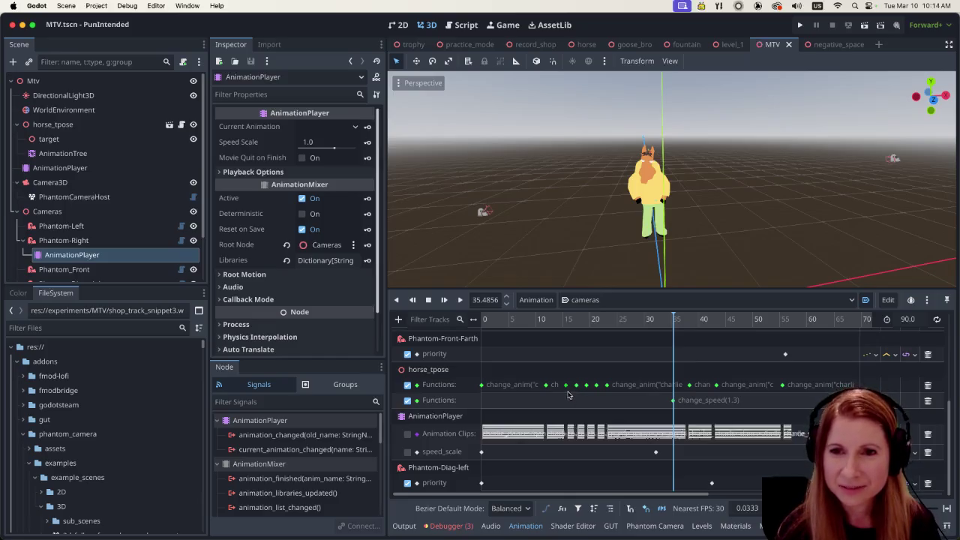
{"action": "mouse_move", "coordinate": [565, 393]}
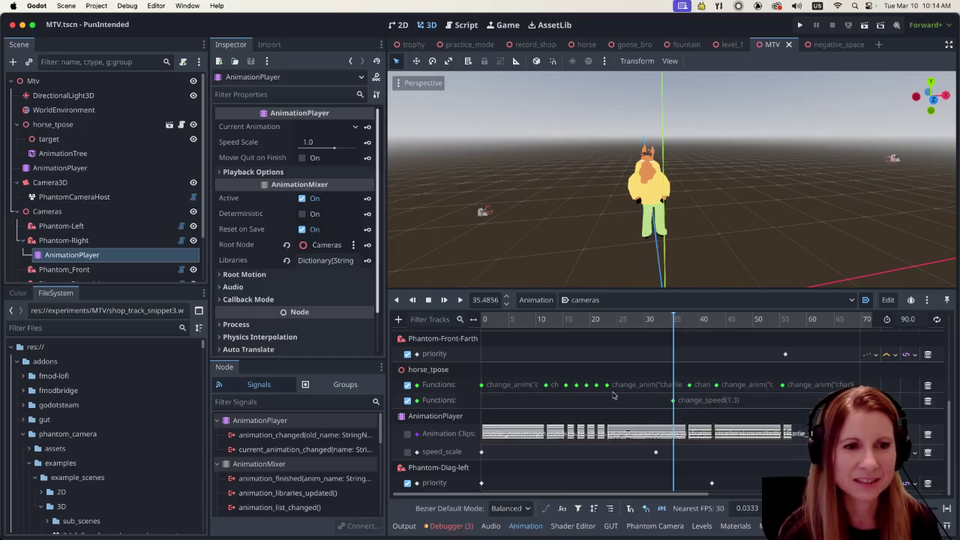
{"action": "left_click", "coordinate": [407, 401]}
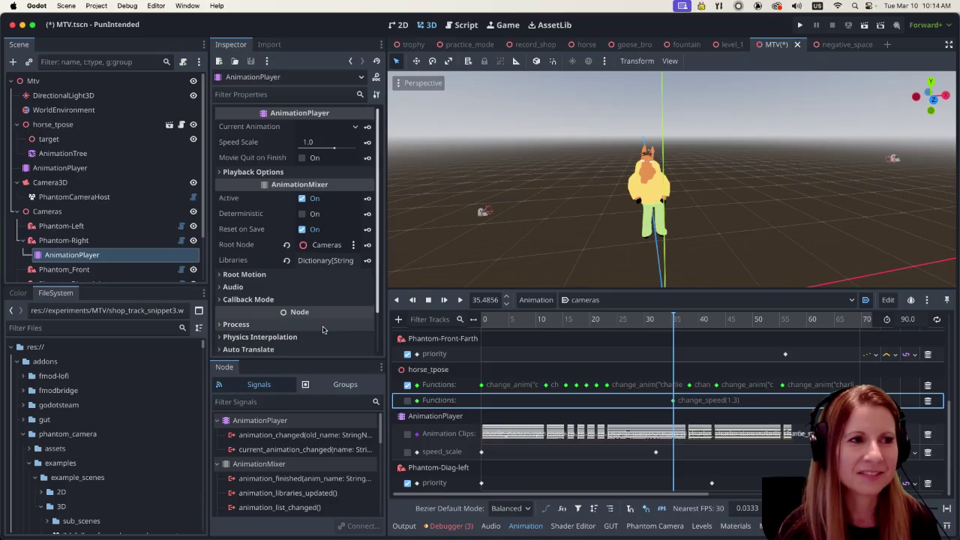
- Select the horse's AnimationTree to open its state-machine editor
{"action": "left_click", "coordinate": [103, 153]}
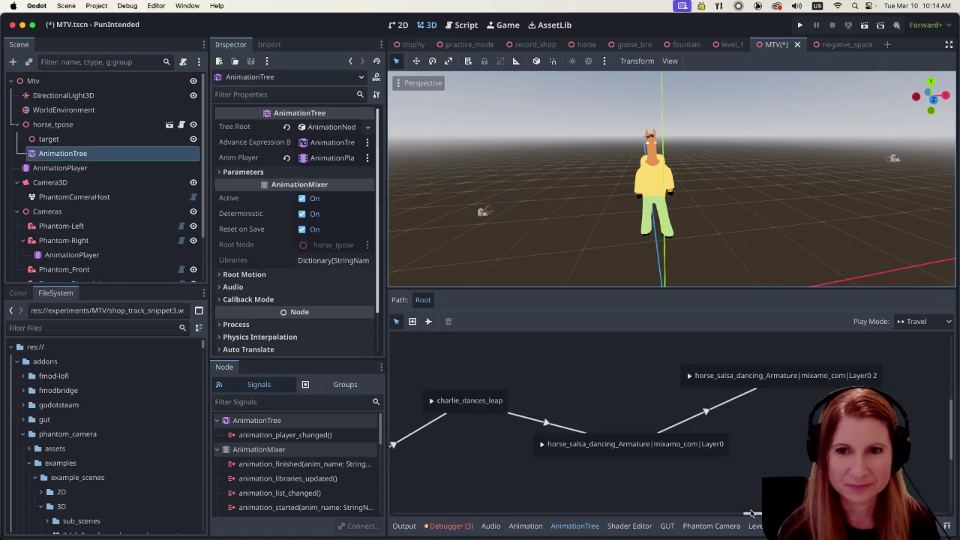
- Pan the AnimationTree graph to the charlie_dances nodes and select charlie_dances_snake_hip_hop
{"action": "mouse_move", "coordinate": [753, 514]}
{"action": "left_mouse_down"}
{"action": "mouse_move", "coordinate": [734, 516]}
{"action": "mouse_move", "coordinate": [749, 514]}
{"action": "left_mouse_up"}
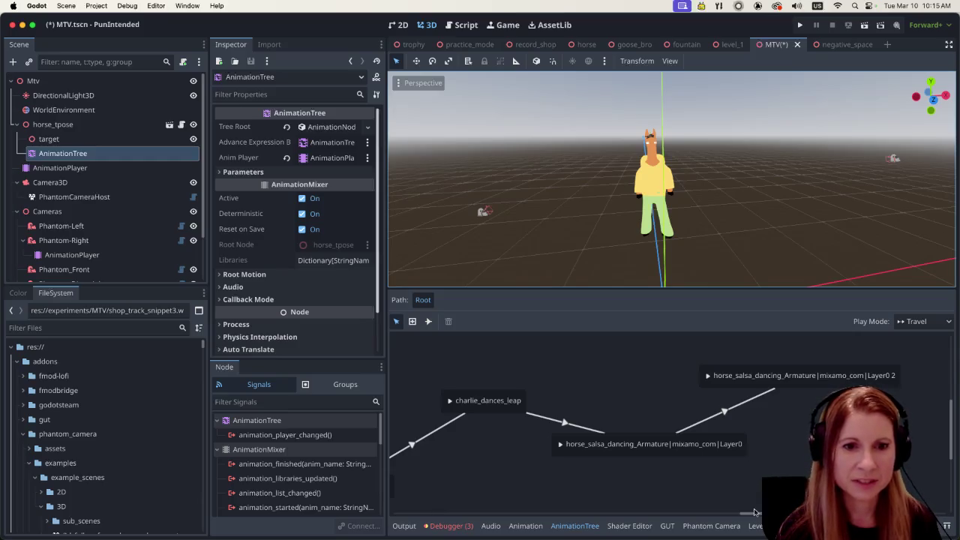
{"action": "mouse_move", "coordinate": [751, 515]}
{"action": "left_mouse_down"}
{"action": "mouse_move", "coordinate": [621, 535]}
{"action": "mouse_move", "coordinate": [759, 518]}
{"action": "mouse_move", "coordinate": [662, 515]}
{"action": "left_mouse_up"}
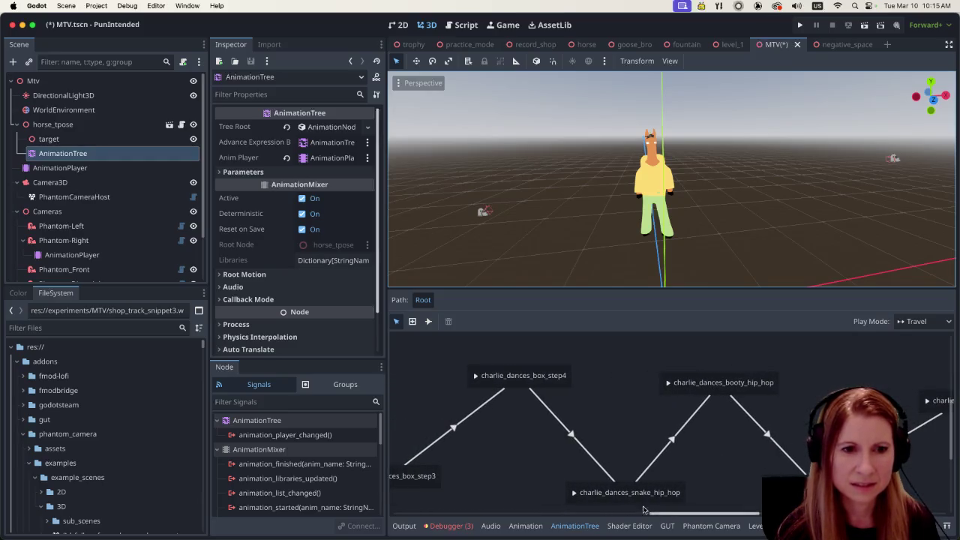
{"action": "left_click", "coordinate": [601, 499]}
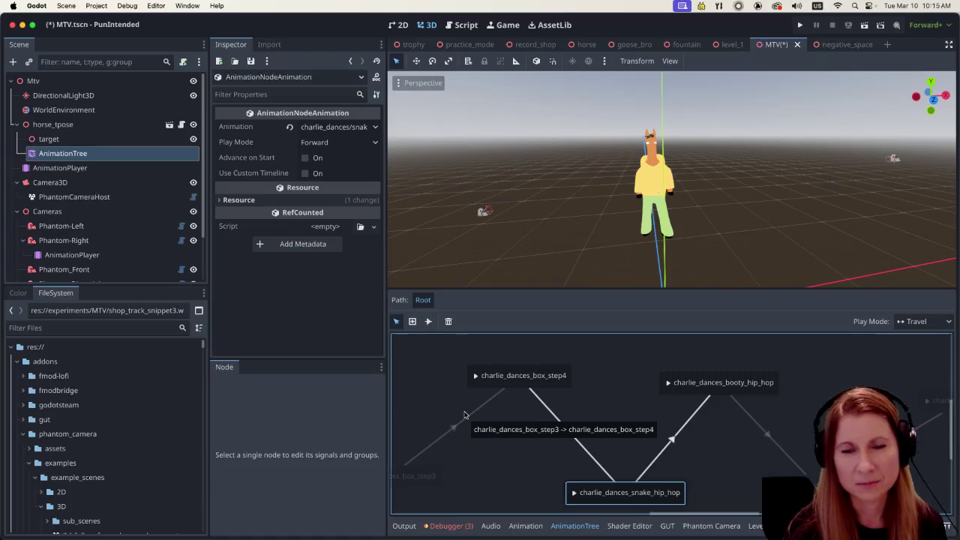
- Turn on Use Custom Timeline for charlie_dances_snake_hip_hop (1.0 s, Stretch Time Scale on)
{"action": "mouse_move", "coordinate": [336, 217]}
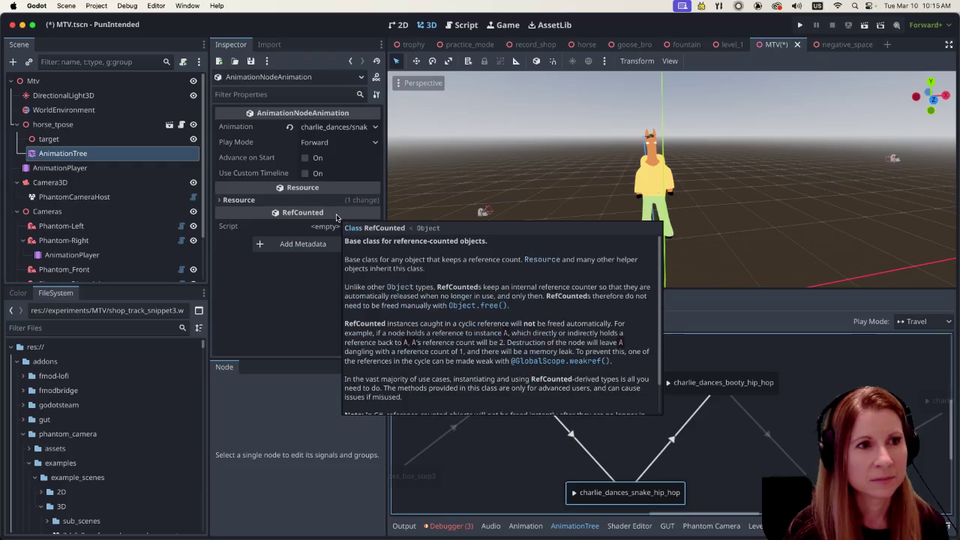
{"action": "left_click", "coordinate": [305, 173]}
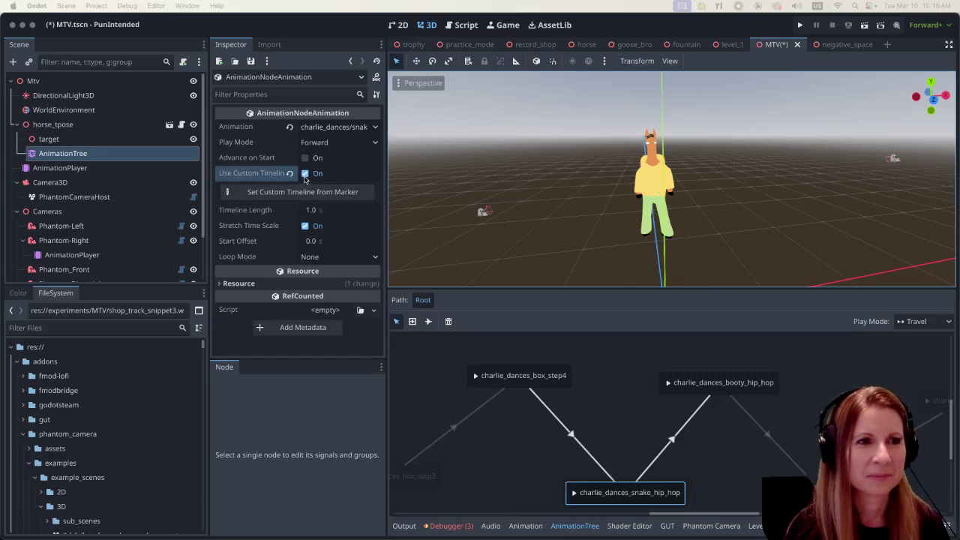
- Switch the node's custom timeline back off and check its Animation dropdown
{"action": "left_click", "coordinate": [305, 174]}
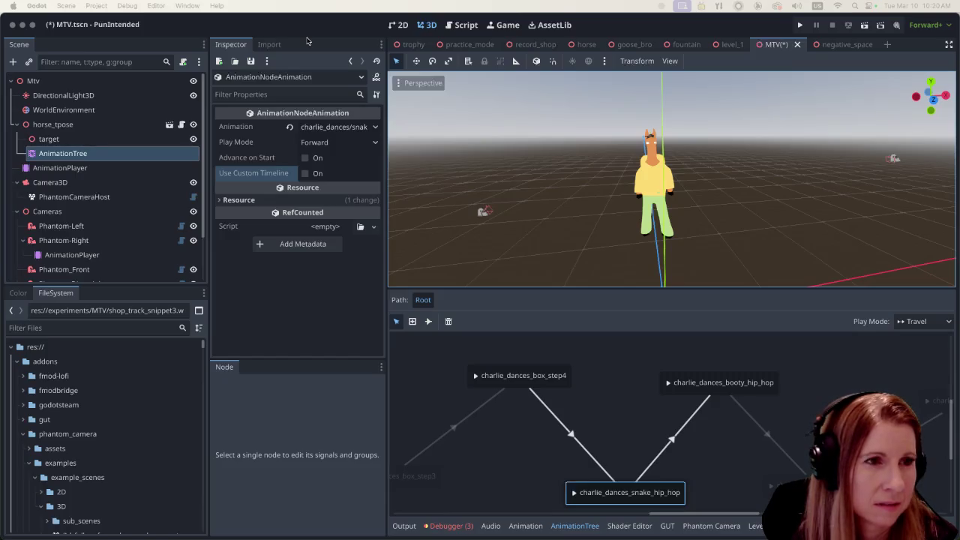
{"action": "left_click", "coordinate": [321, 130]}
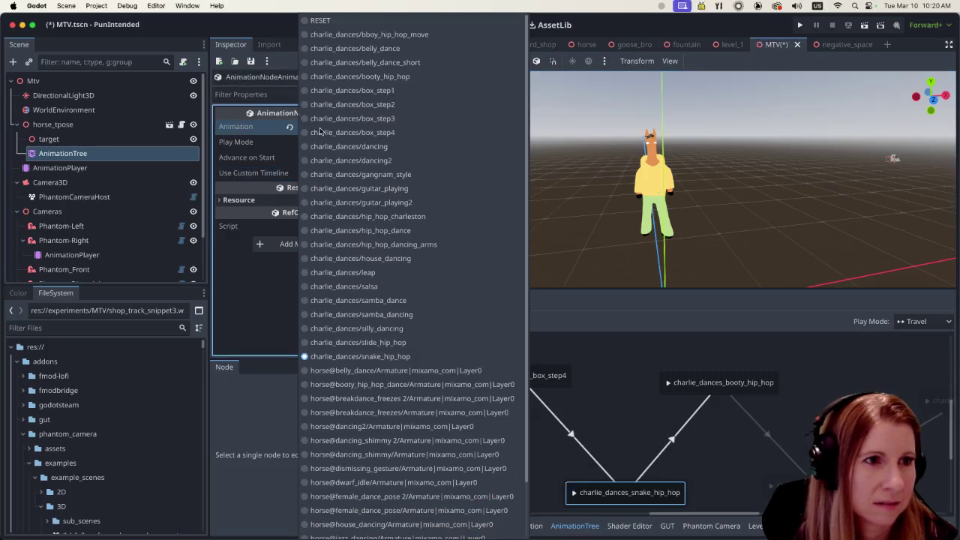
- Dismiss the animation list unchanged and scroll the graph past booty_hip_hop
{"action": "left_click", "coordinate": [282, 15]}
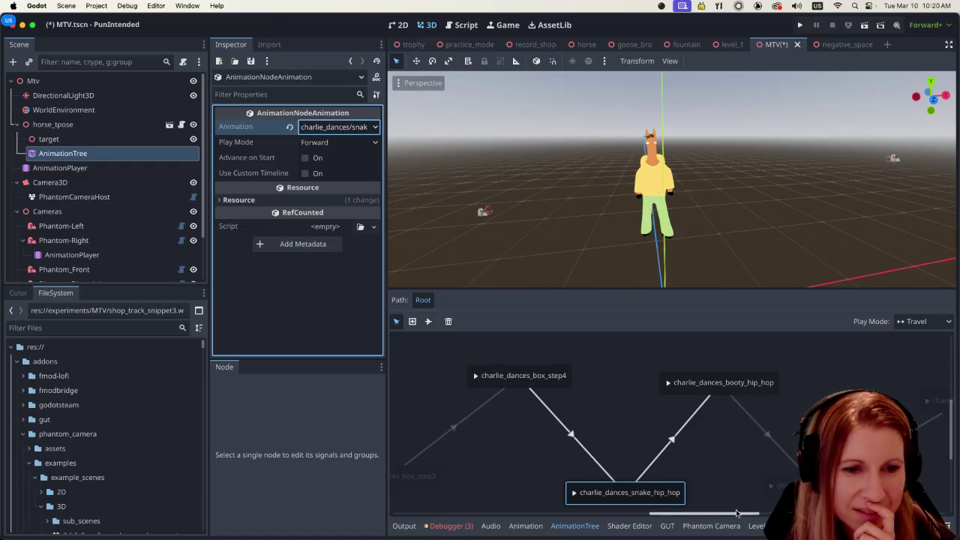
{"action": "scroll", "coordinate": [736, 513], "scroll_direction": "right", "scroll_amount": 5}
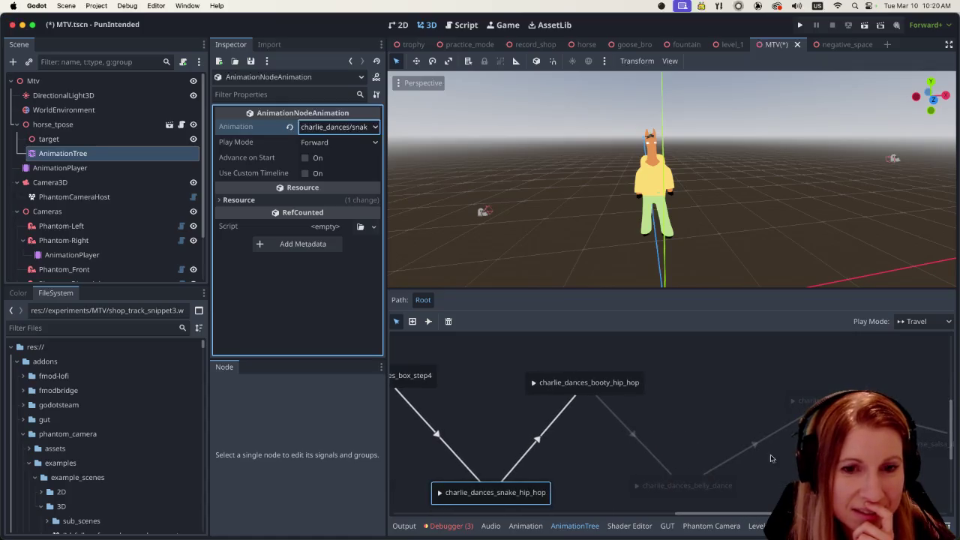
- Pan over to the horse_salsa_dancing nodes and open the add-animation list on empty graph space
{"action": "scroll", "coordinate": [750, 515], "scroll_direction": "right", "scroll_amount": 3}
{"action": "scroll", "coordinate": [750, 515], "scroll_direction": "left", "scroll_amount": 5}
{"action": "scroll", "coordinate": [766, 516], "scroll_direction": "right", "scroll_amount": 3}
{"action": "scroll", "coordinate": [765, 516], "scroll_direction": "left", "scroll_amount": 1}
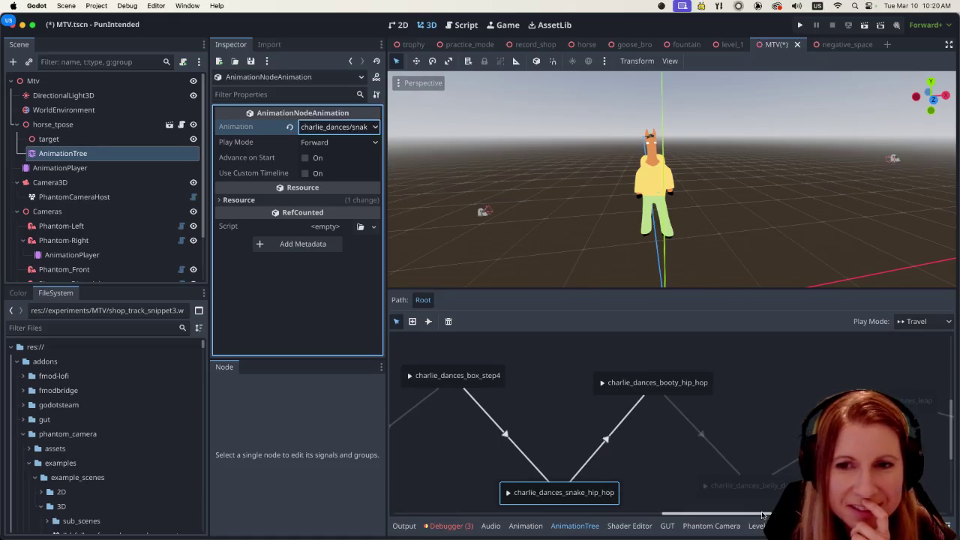
{"action": "left_click", "coordinate": [756, 514]}
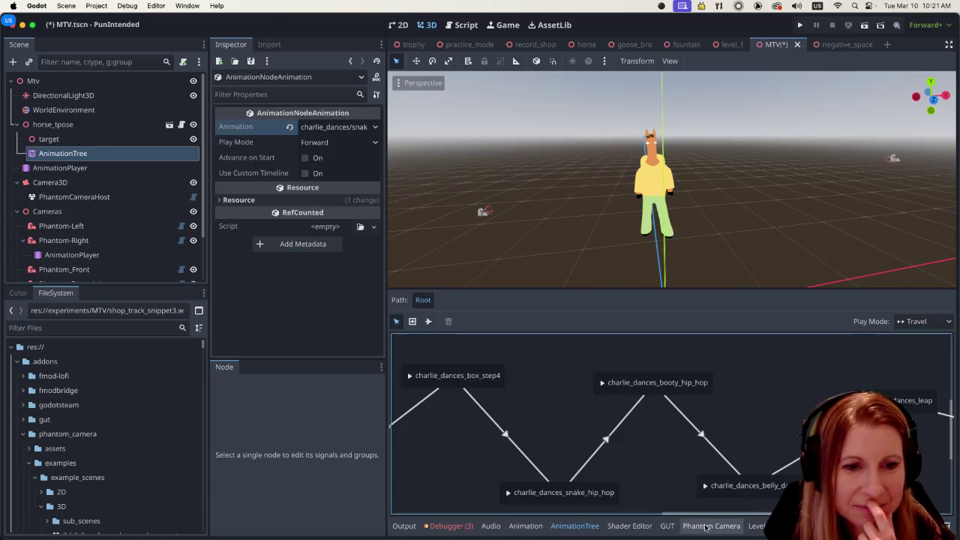
{"action": "left_click_drag", "start_coordinate": [718, 514], "coordinate": [807, 514]}
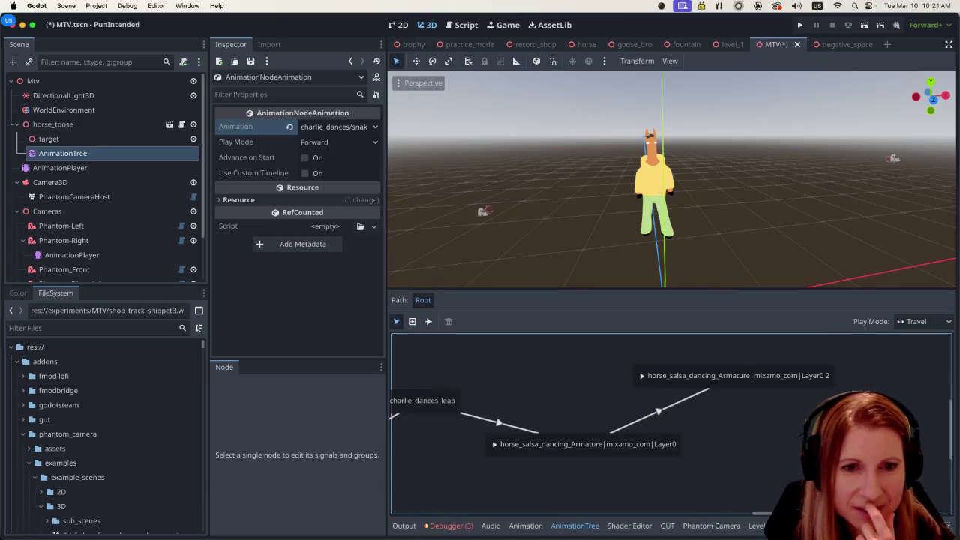
{"action": "right_click", "coordinate": [596, 421]}
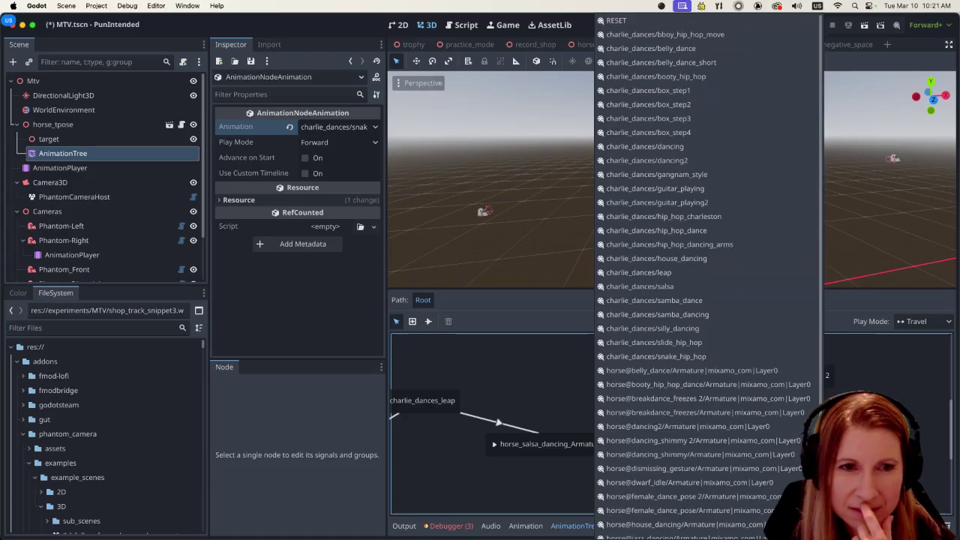
- Dismiss the animation list and scroll the graph back to select charlie_dances_snake_hip_hop
{"action": "left_click", "coordinate": [705, 518]}
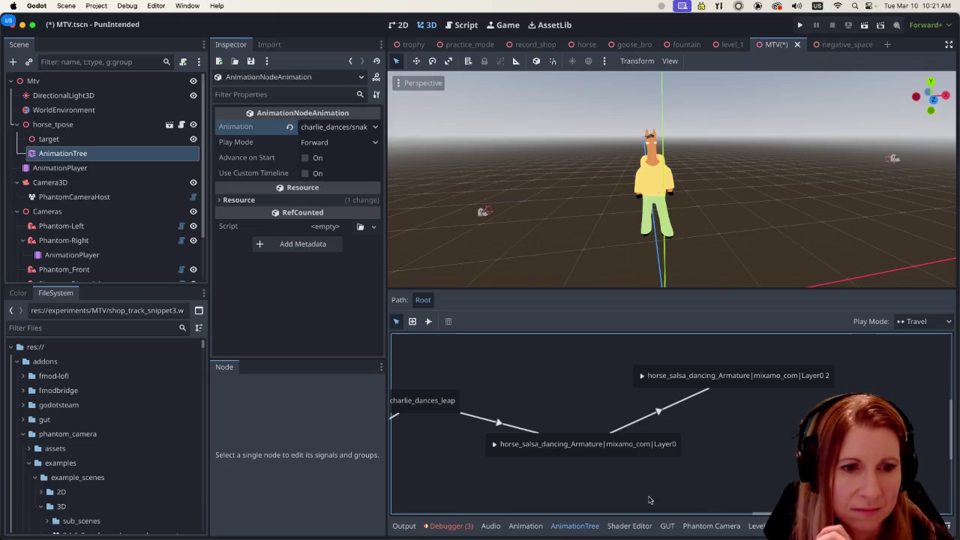
{"action": "left_click_drag", "start_coordinate": [759, 515], "coordinate": [617, 529]}
{"action": "left_click", "coordinate": [578, 500]}
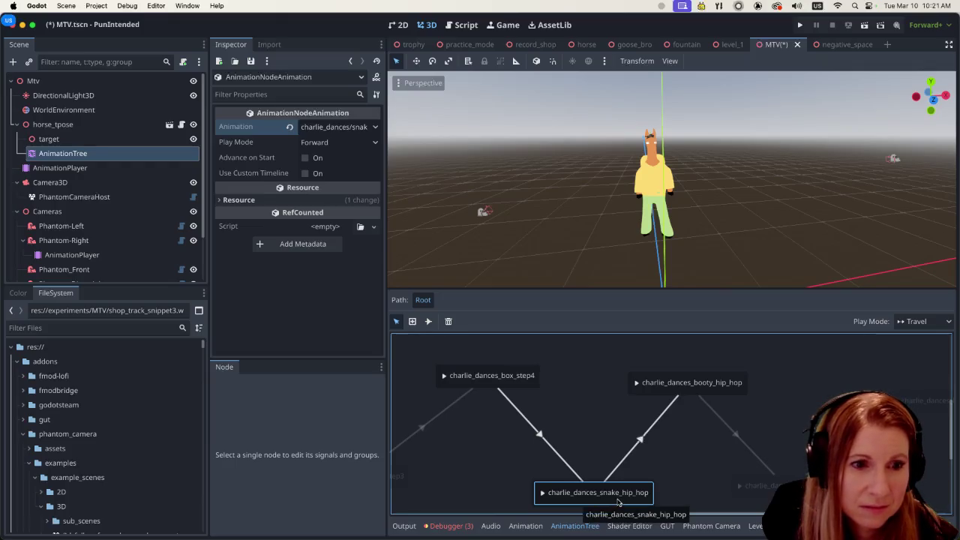
{"action": "right_click", "coordinate": [619, 502]}
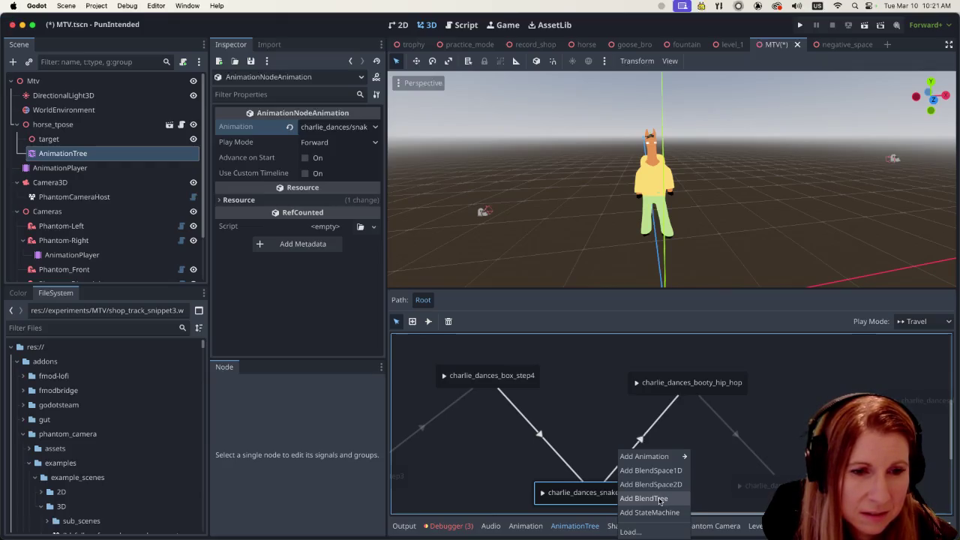
{"action": "key", "text": "Escape"}
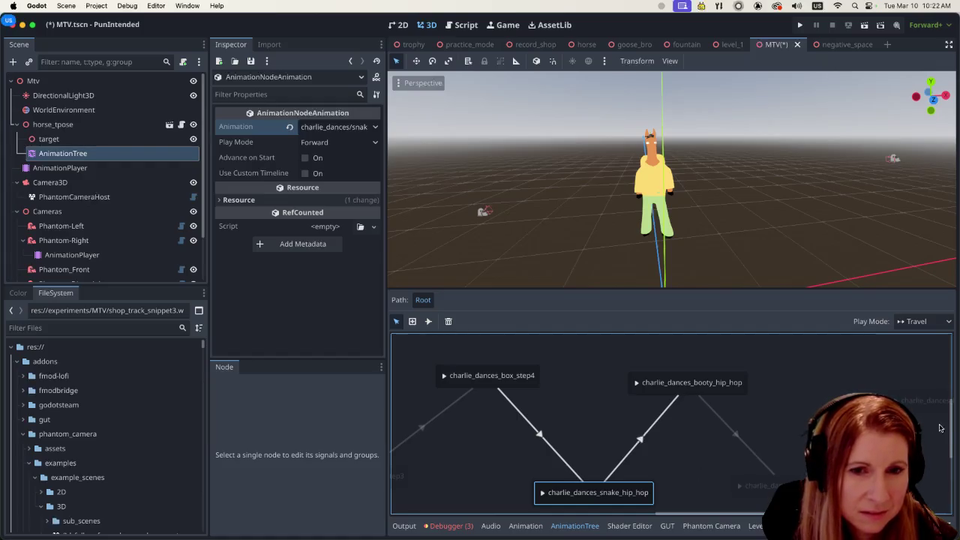
{"action": "scroll", "coordinate": [951, 429], "scroll_direction": "down", "scroll_amount": 2}
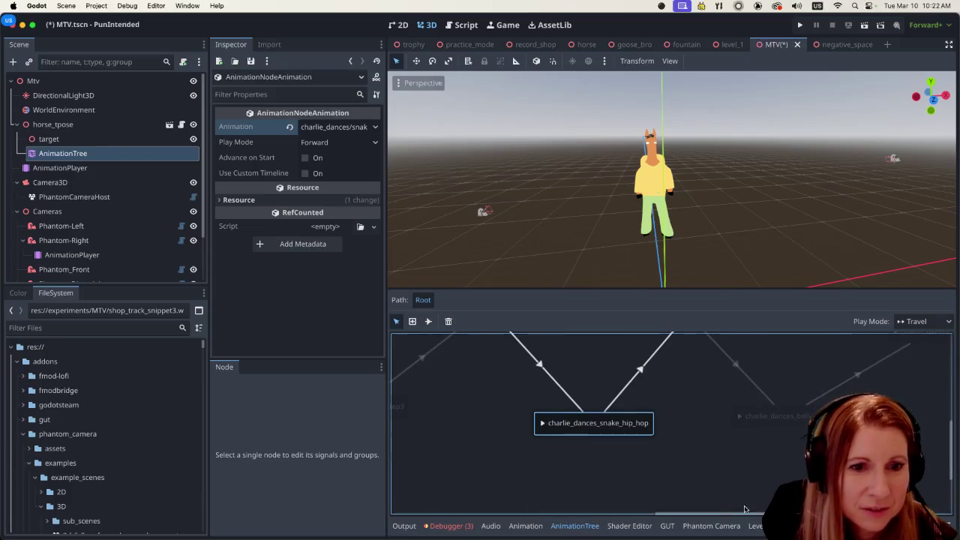
{"action": "mouse_move", "coordinate": [709, 513]}
{"action": "left_mouse_down"}
{"action": "mouse_move", "coordinate": [938, 513]}
{"action": "mouse_move", "coordinate": [592, 493]}
{"action": "mouse_move", "coordinate": [732, 497]}
{"action": "mouse_move", "coordinate": [674, 497]}
{"action": "left_mouse_up"}
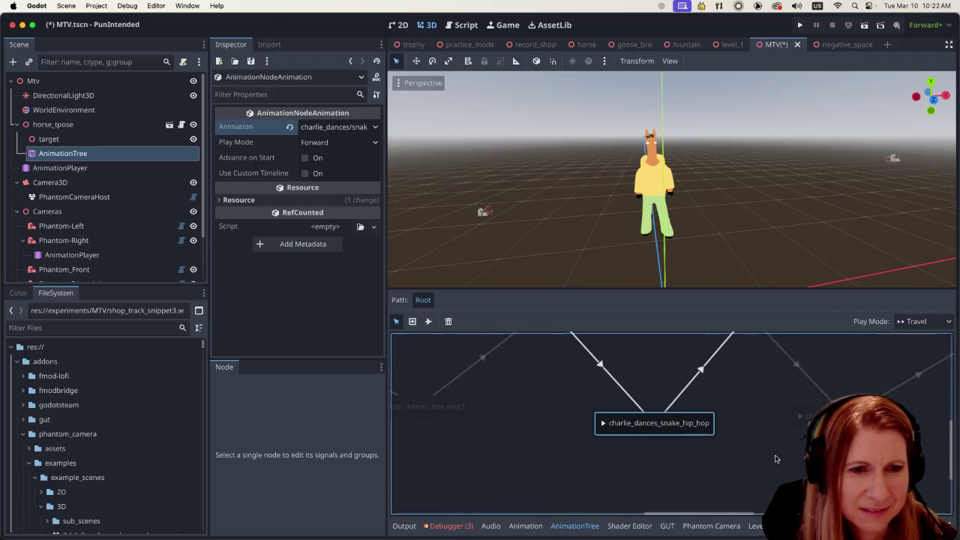
{"action": "mouse_move", "coordinate": [953, 449]}
{"action": "left_mouse_down"}
{"action": "mouse_move", "coordinate": [953, 431]}
{"action": "mouse_move", "coordinate": [953, 457]}
{"action": "left_mouse_up"}
- Add a new BlendTree node named BlendTree 2 and move it down-left in the graph
{"action": "right_click", "coordinate": [752, 422]}
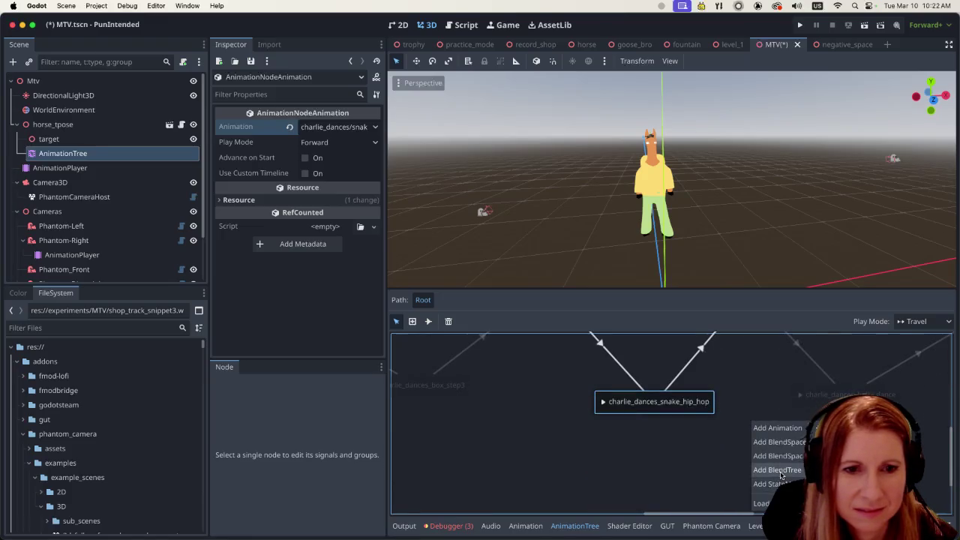
{"action": "left_click", "coordinate": [777, 470]}
{"action": "key", "text": "Return"}
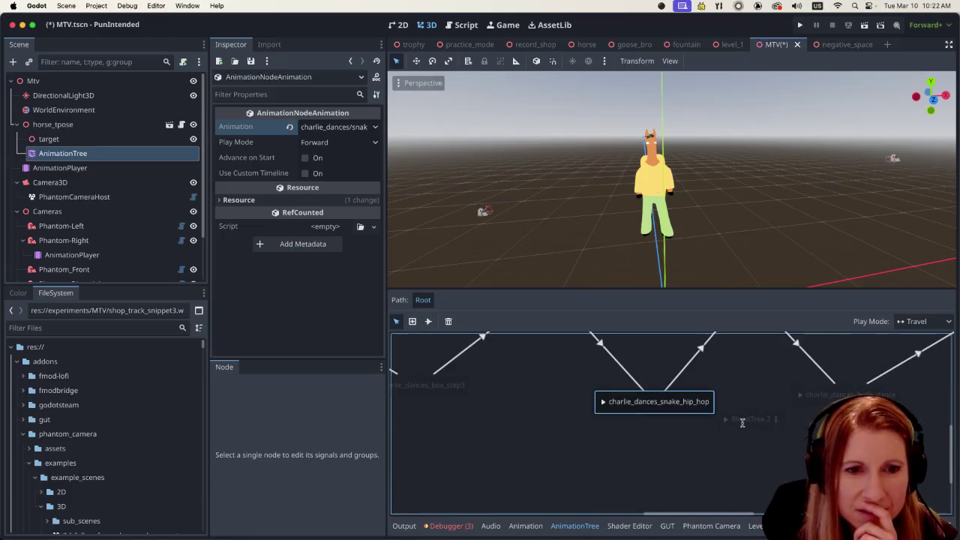
{"action": "left_click_drag", "start_coordinate": [726, 424], "coordinate": [660, 460]}
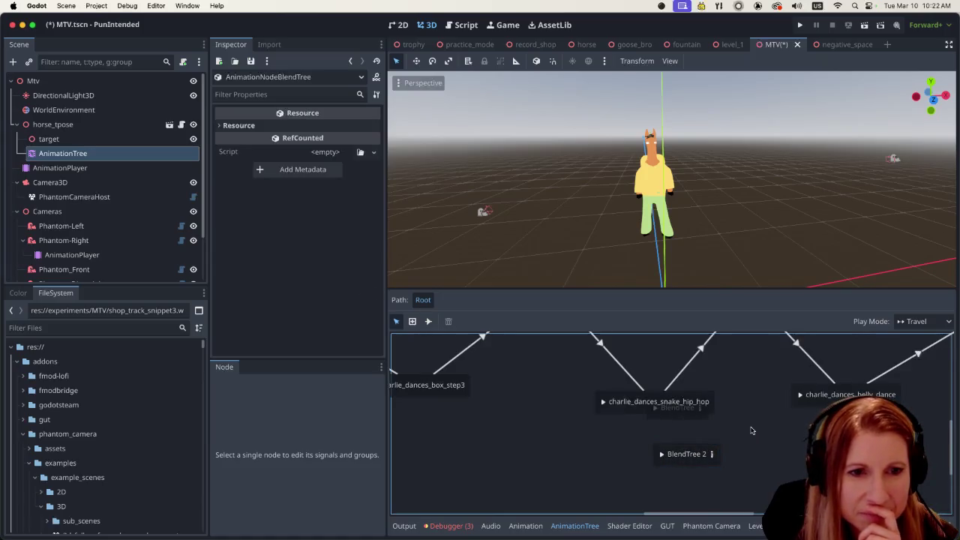
- Delete the stray BlendTree node from the Root state machine
{"action": "left_click", "coordinate": [688, 408]}
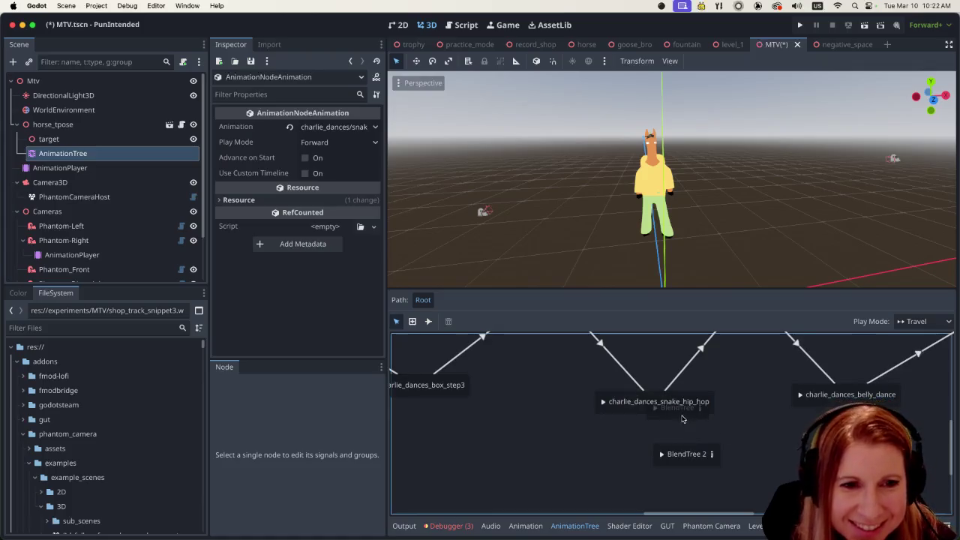
{"action": "left_click", "coordinate": [683, 418]}
{"action": "left_click_drag", "start_coordinate": [679, 418], "coordinate": [772, 435]}
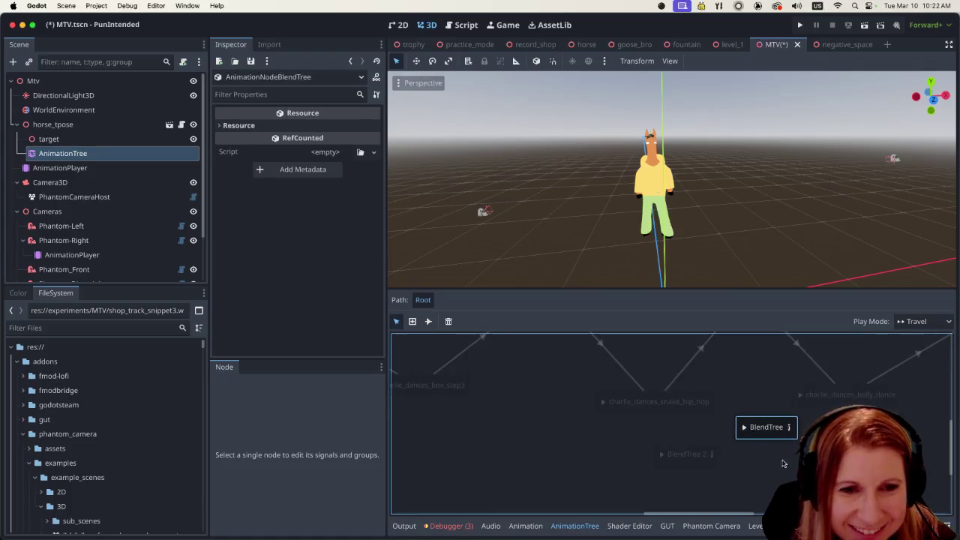
{"action": "key", "text": "Delete"}
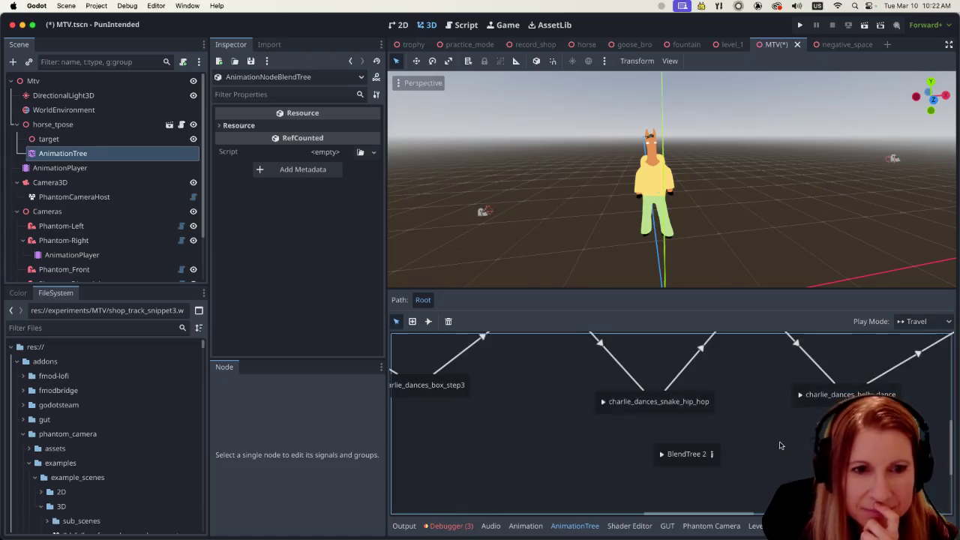
- Nudge BlendTree 2 up and right, keeping its name unchanged
{"action": "double_click", "coordinate": [684, 454]}
{"action": "left_click", "coordinate": [653, 463]}
{"action": "left_click_drag", "start_coordinate": [663, 460], "coordinate": [680, 456]}
{"action": "left_click", "coordinate": [622, 454]}
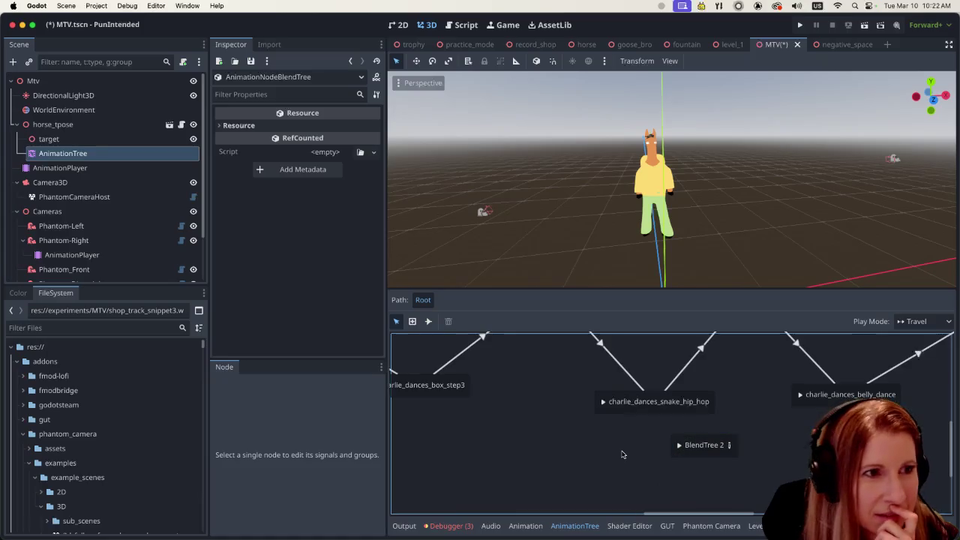
{"action": "double_click", "coordinate": [713, 447]}
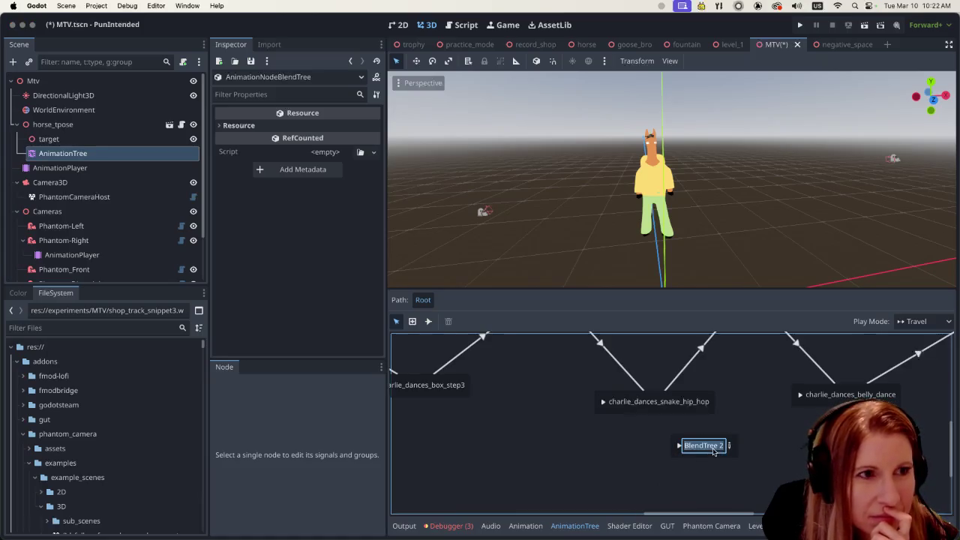
{"action": "left_click", "coordinate": [700, 485]}
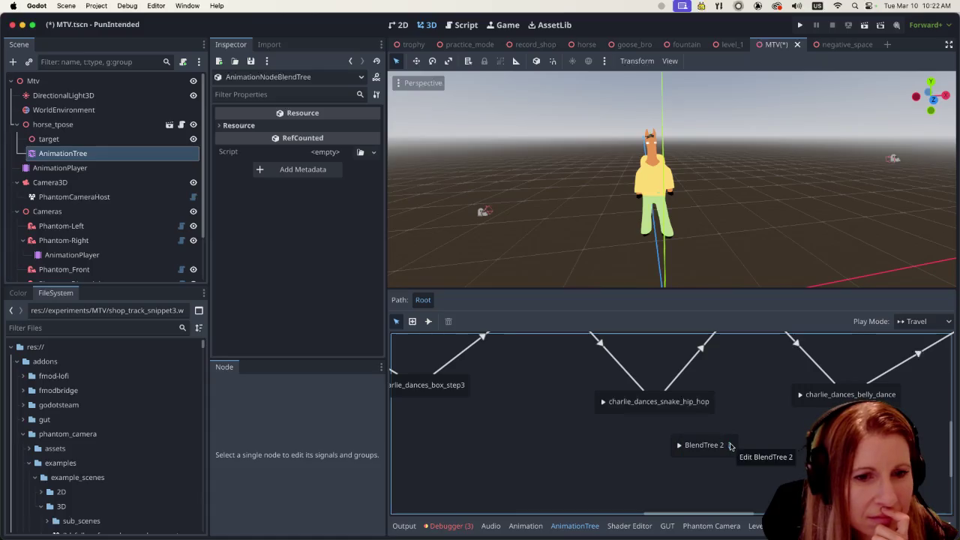
- Open BlendTree 2 for editing, showing a graph with only its Output node
{"action": "left_click", "coordinate": [729, 448]}
{"action": "scroll", "coordinate": [612, 416], "scroll_direction": "down", "scroll_amount": 1}
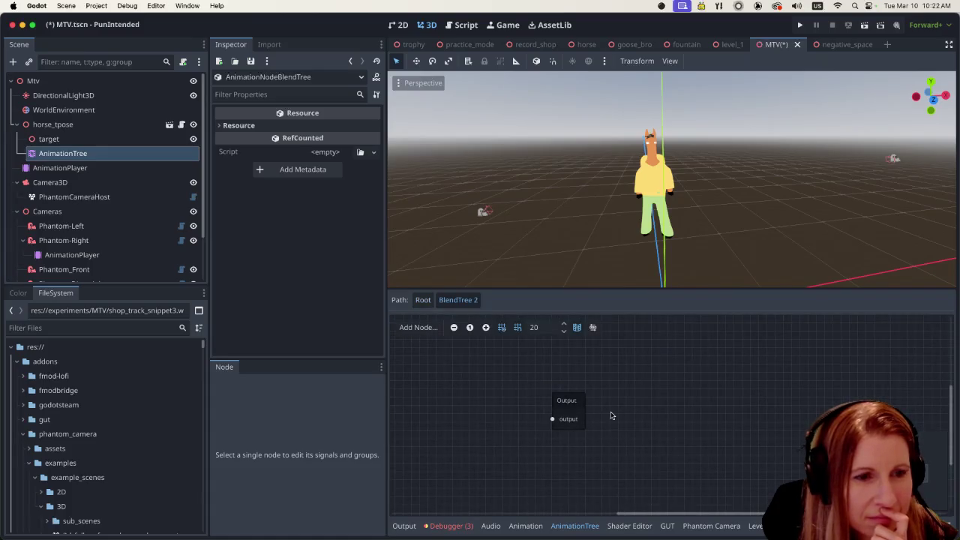
{"action": "scroll", "coordinate": [609, 414], "scroll_direction": "down", "scroll_amount": 4}
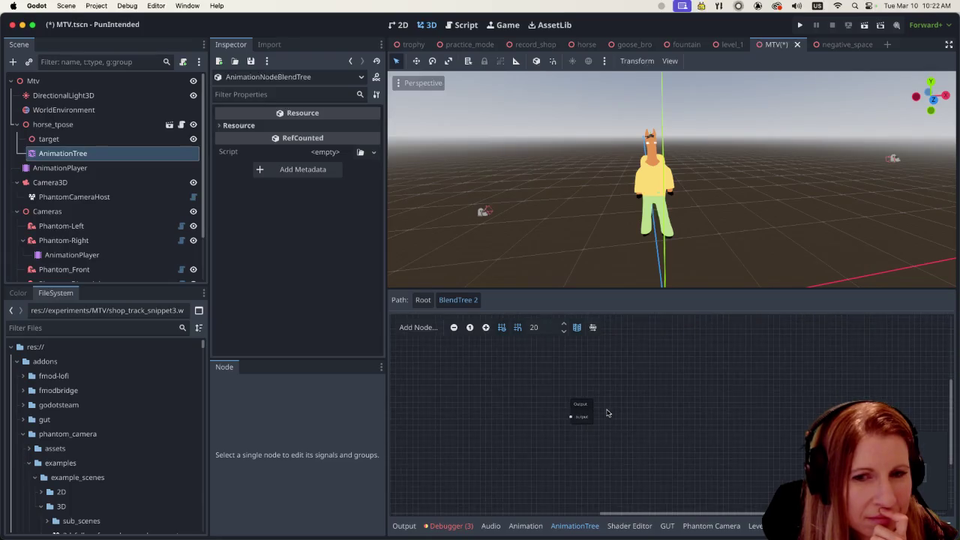
{"action": "scroll", "coordinate": [593, 409], "scroll_direction": "up", "scroll_amount": 5}
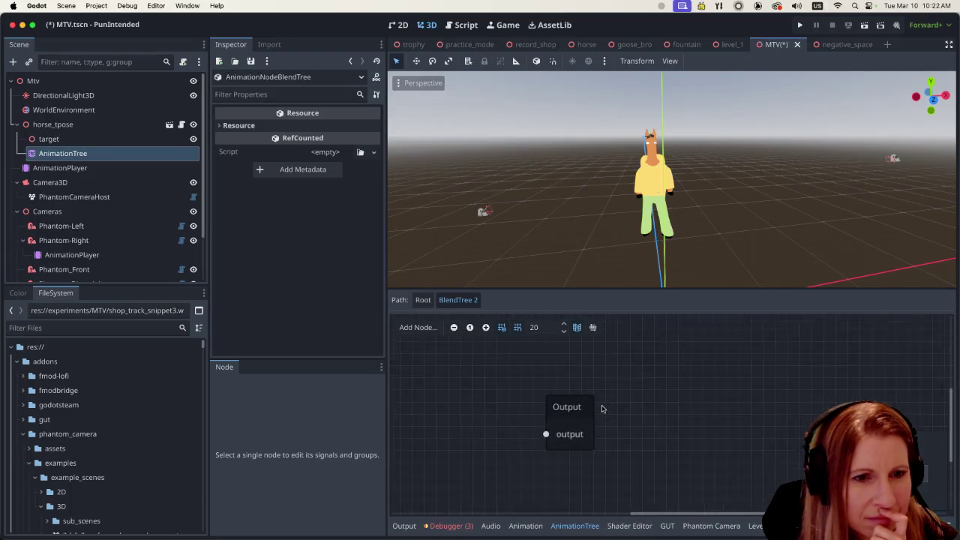
{"action": "scroll", "coordinate": [601, 409], "scroll_direction": "down", "scroll_amount": 2}
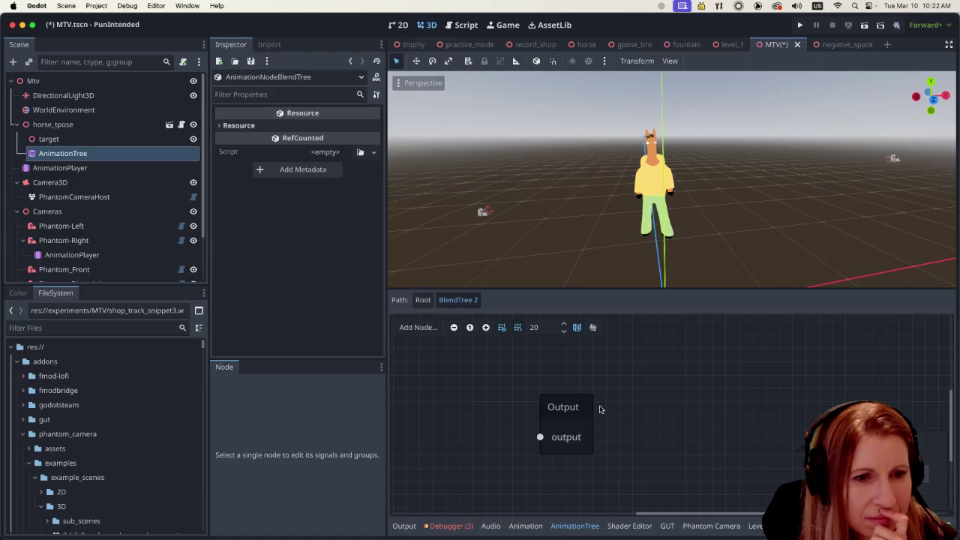
{"action": "right_click", "coordinate": [643, 398]}
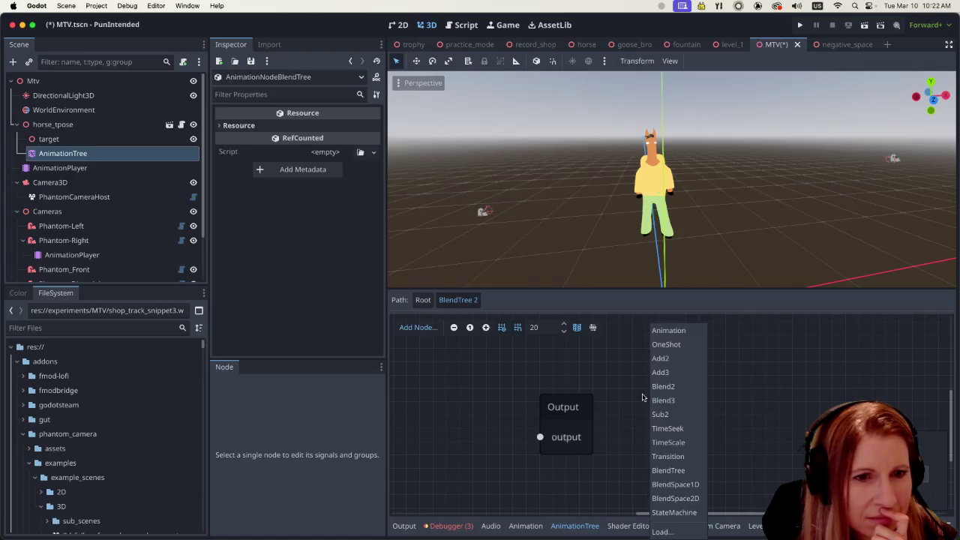
- Add an Animation node playing charlie_dances/snake_hip_hop inside BlendTree 2
{"action": "left_click", "coordinate": [668, 330]}
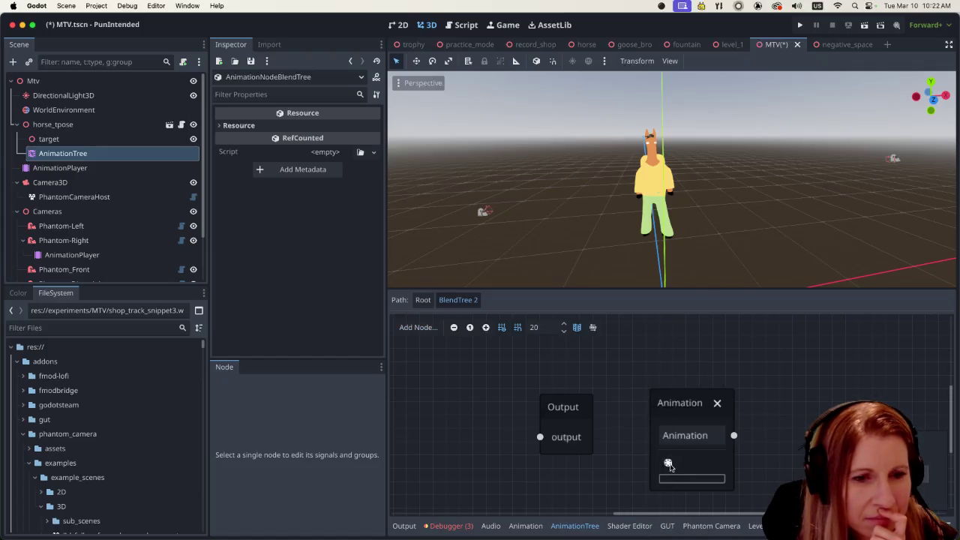
{"action": "left_click", "coordinate": [670, 465]}
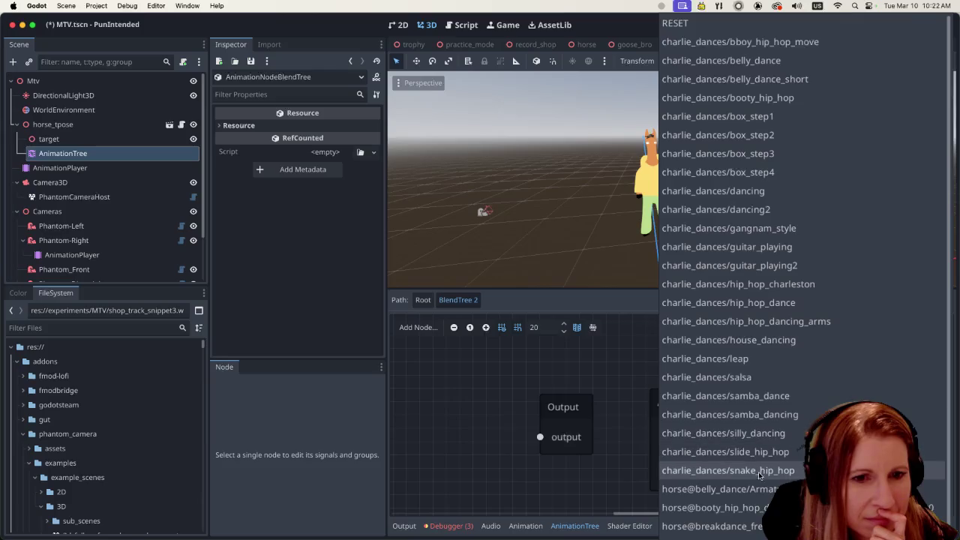
{"action": "left_click", "coordinate": [720, 470]}
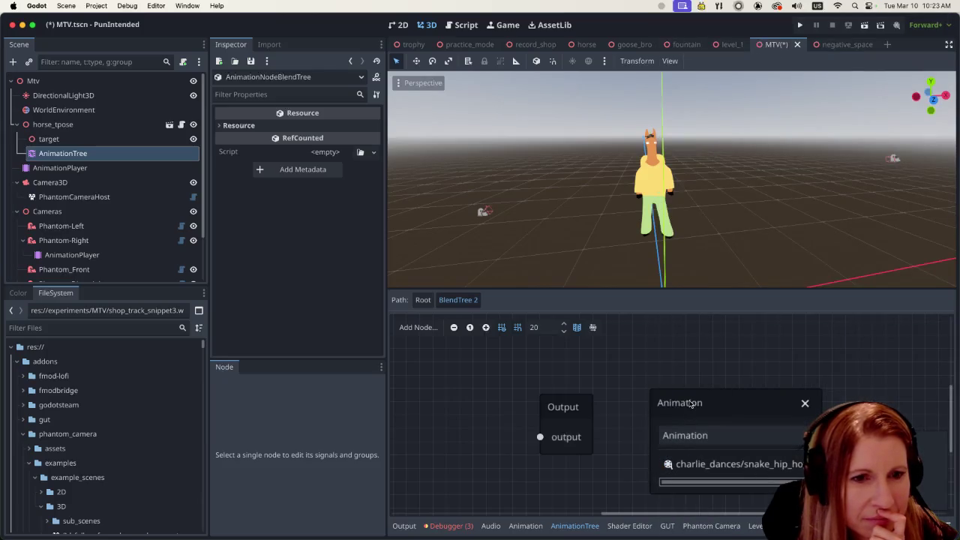
{"action": "left_click_drag", "start_coordinate": [690, 398], "coordinate": [662, 364]}
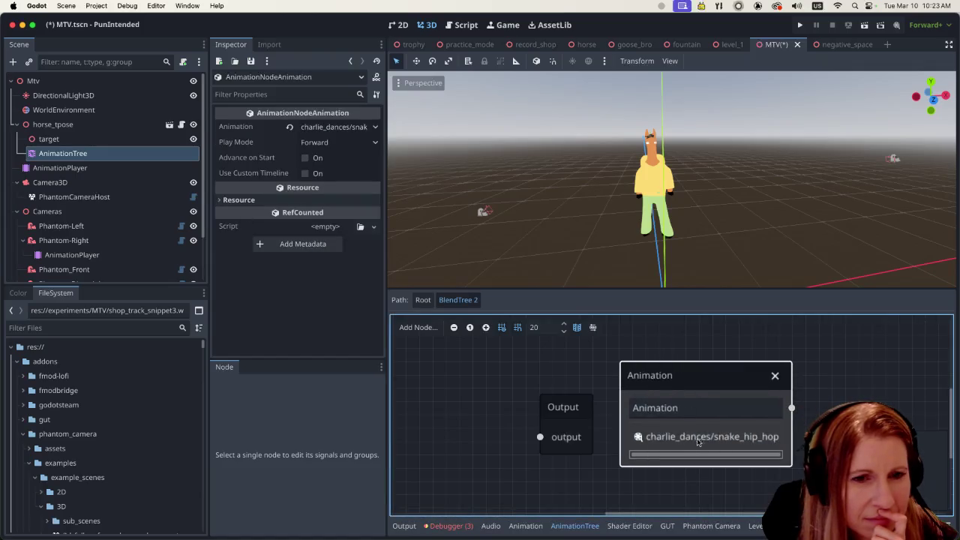
- Wire the Animation node into Output and return to the Root state machine
{"action": "scroll", "coordinate": [479, 461], "scroll_direction": "right", "scroll_amount": 3}
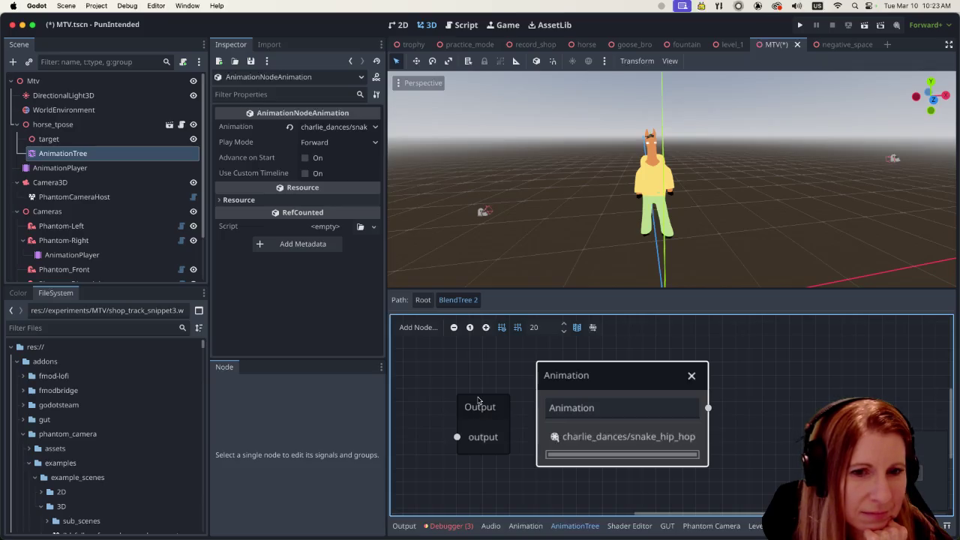
{"action": "left_click_drag", "start_coordinate": [478, 403], "coordinate": [825, 356]}
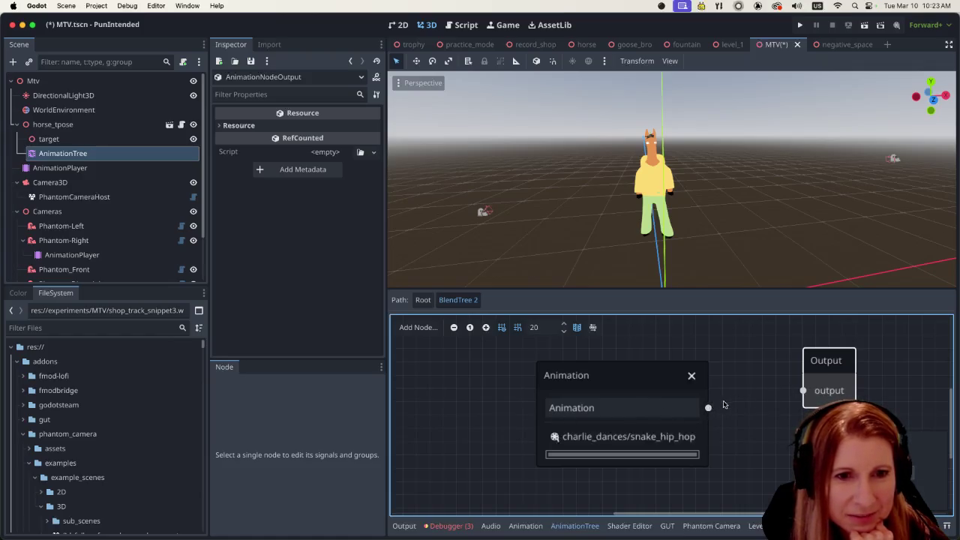
{"action": "left_click_drag", "start_coordinate": [709, 407], "coordinate": [803, 390]}
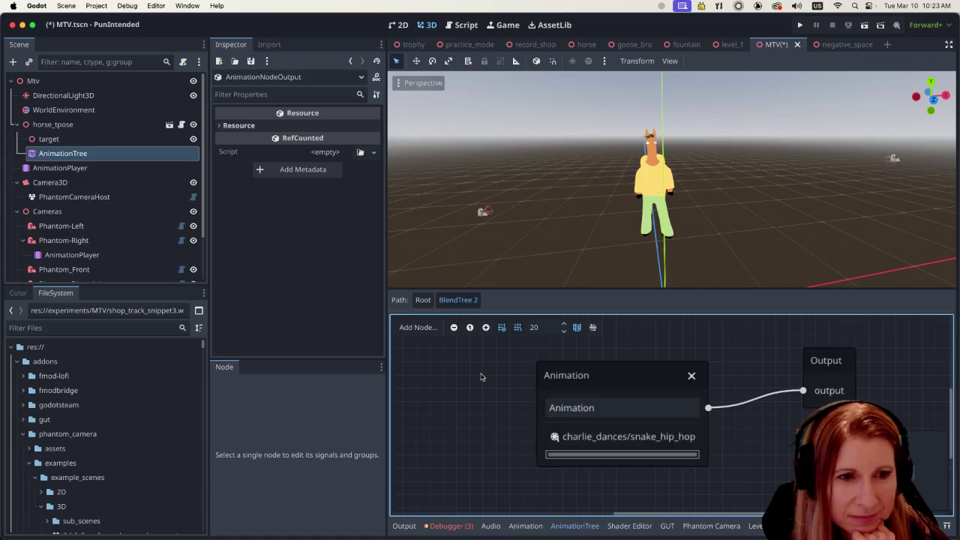
{"action": "left_click", "coordinate": [425, 301]}
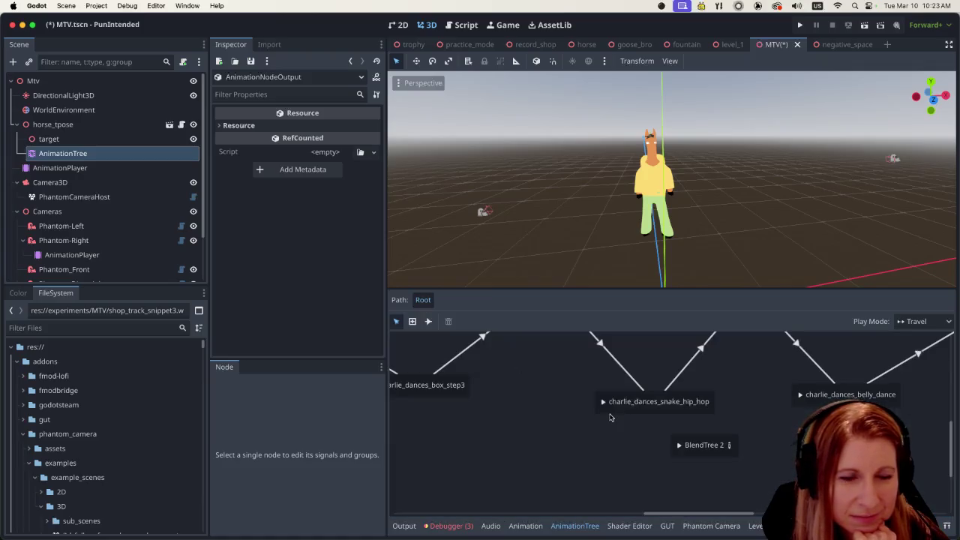
- Preview BlendTree 2's dance and shift the node slightly left beneath snake_hip_hop
{"action": "left_click", "coordinate": [679, 446]}
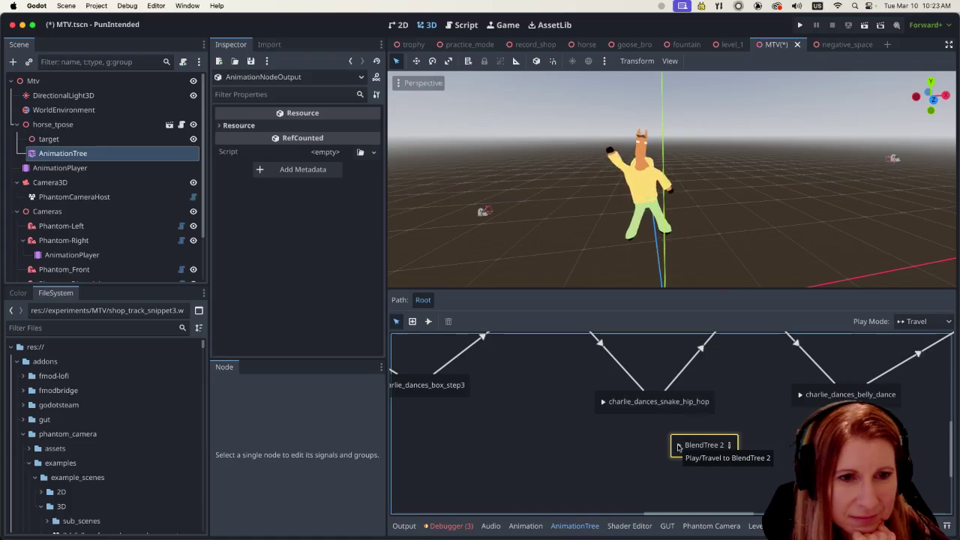
{"action": "left_click_drag", "start_coordinate": [678, 447], "coordinate": [614, 452]}
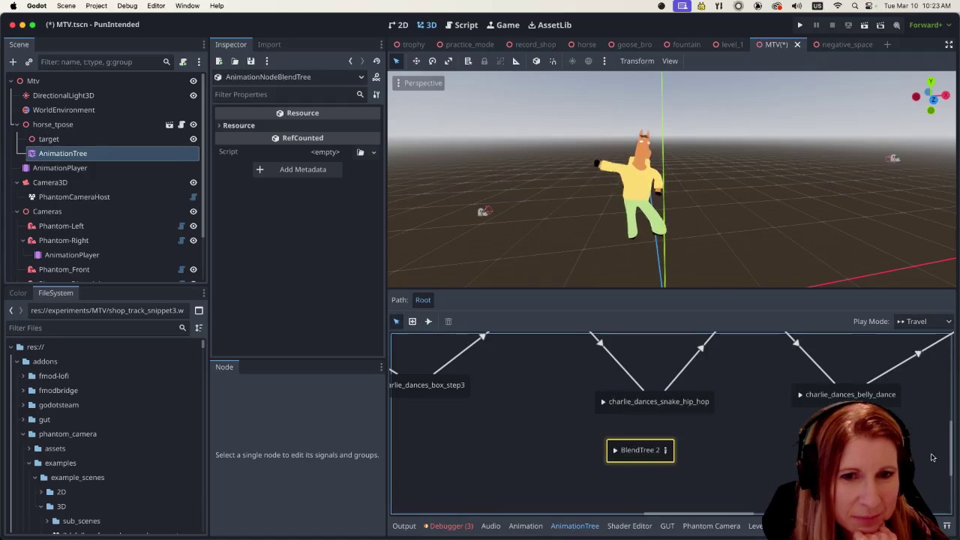
{"action": "scroll", "coordinate": [948, 448], "scroll_direction": "up", "scroll_amount": 1}
{"action": "scroll", "coordinate": [948, 448], "scroll_direction": "up", "scroll_amount": 5}
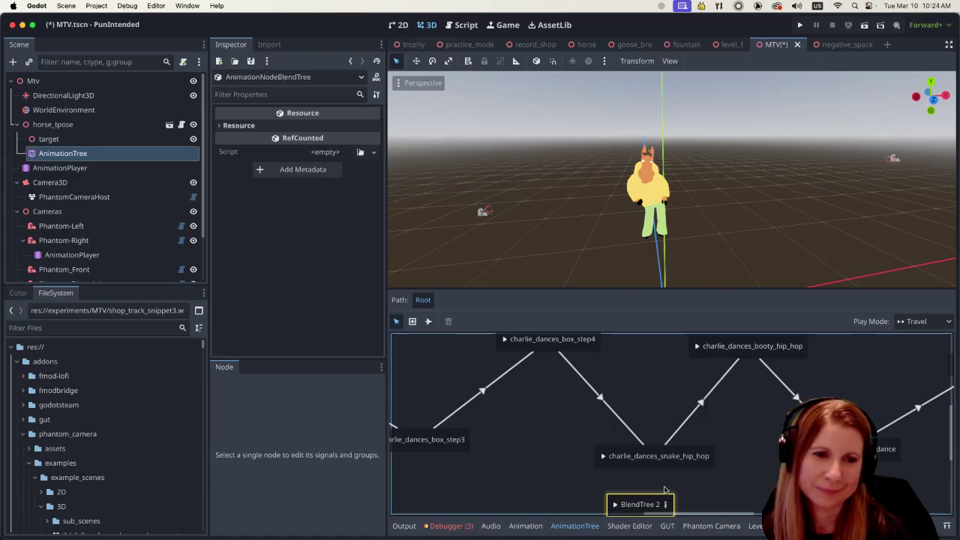
- Inspect the charlie_dances_snake_hip_hop state and its box_step4 transition
{"action": "left_click", "coordinate": [623, 466]}
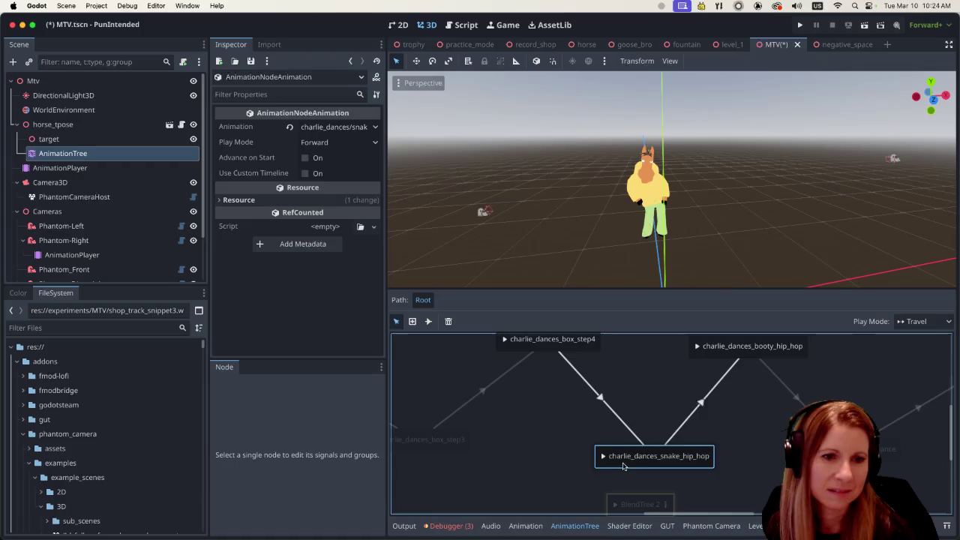
{"action": "left_click", "coordinate": [626, 430]}
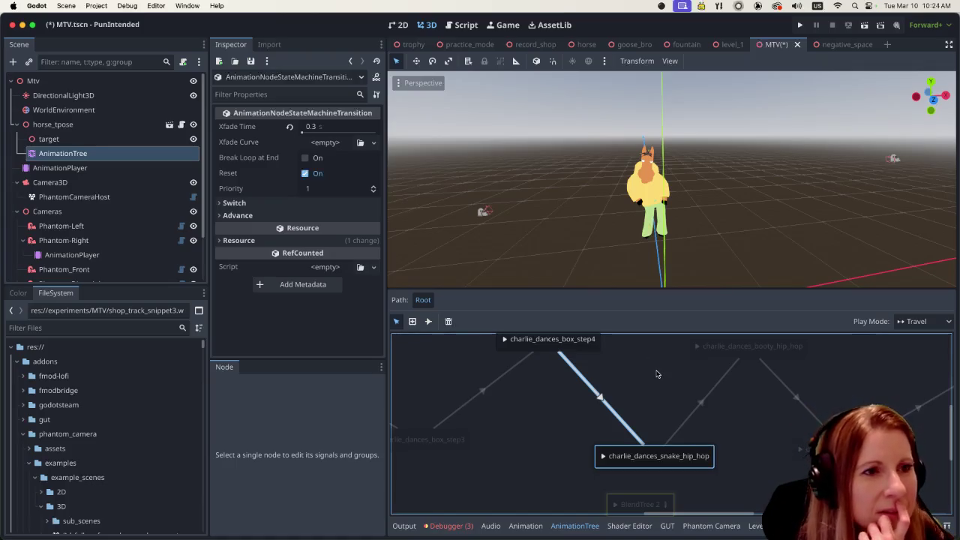
{"action": "left_click", "coordinate": [627, 422]}
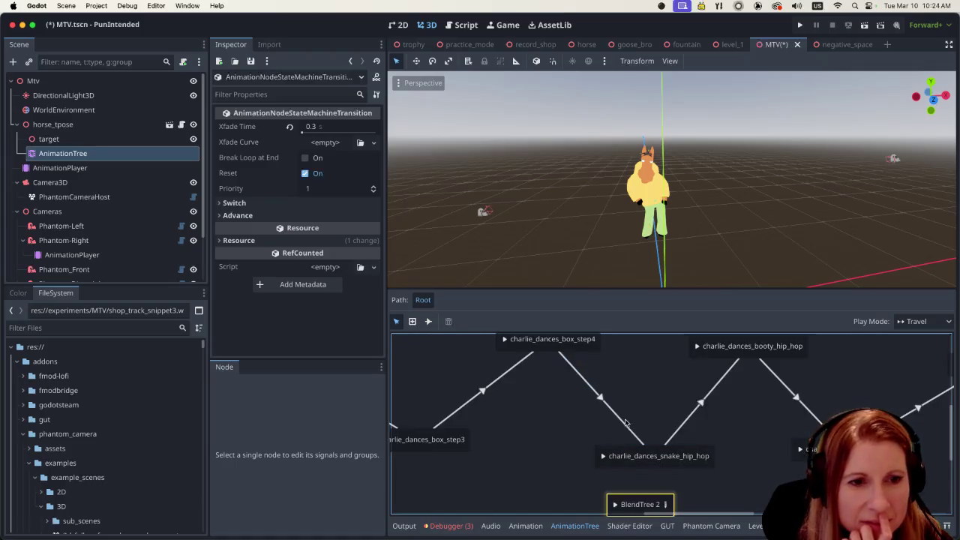
{"action": "left_click", "coordinate": [640, 463]}
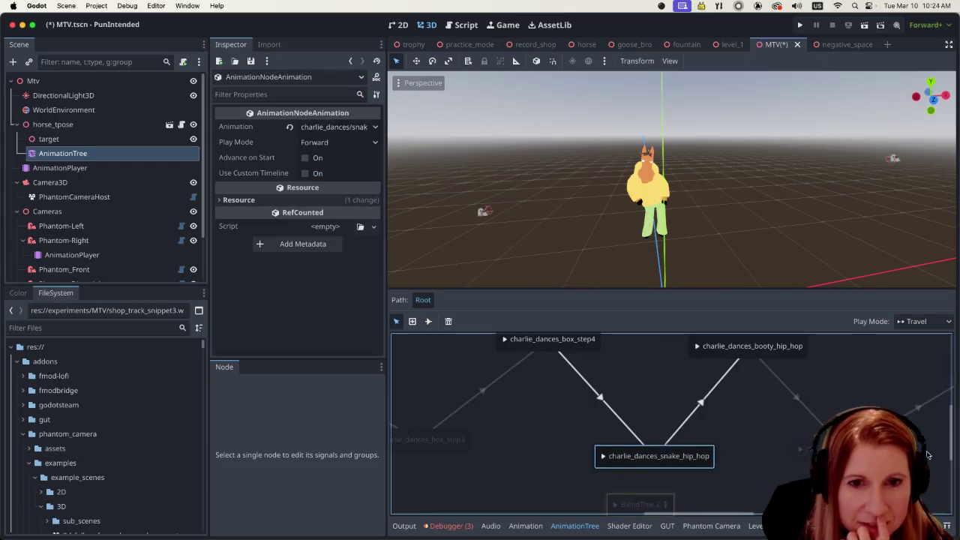
{"action": "left_click_drag", "start_coordinate": [951, 448], "coordinate": [944, 467]}
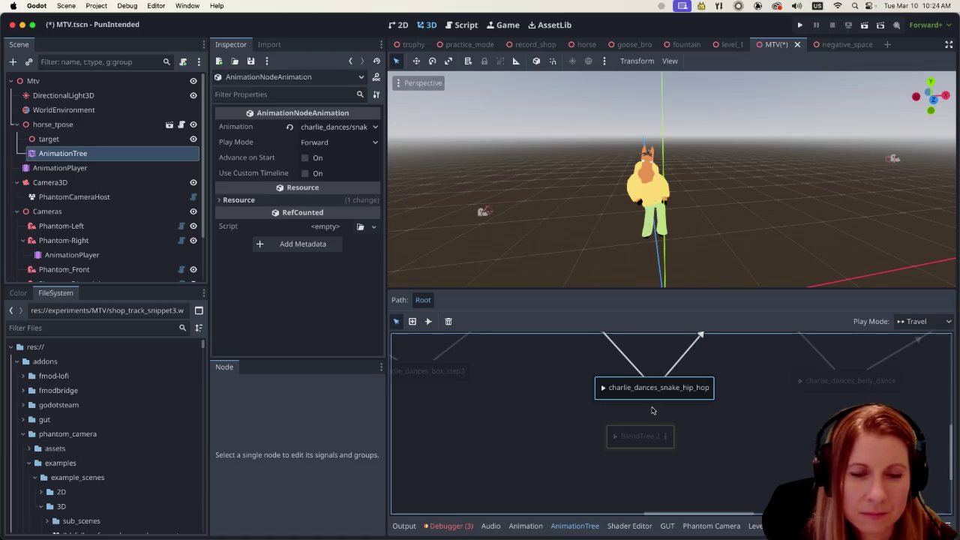
- Delete the transition above charlie_dances_snake_hip_hop and move that state further right
{"action": "left_click", "coordinate": [654, 447]}
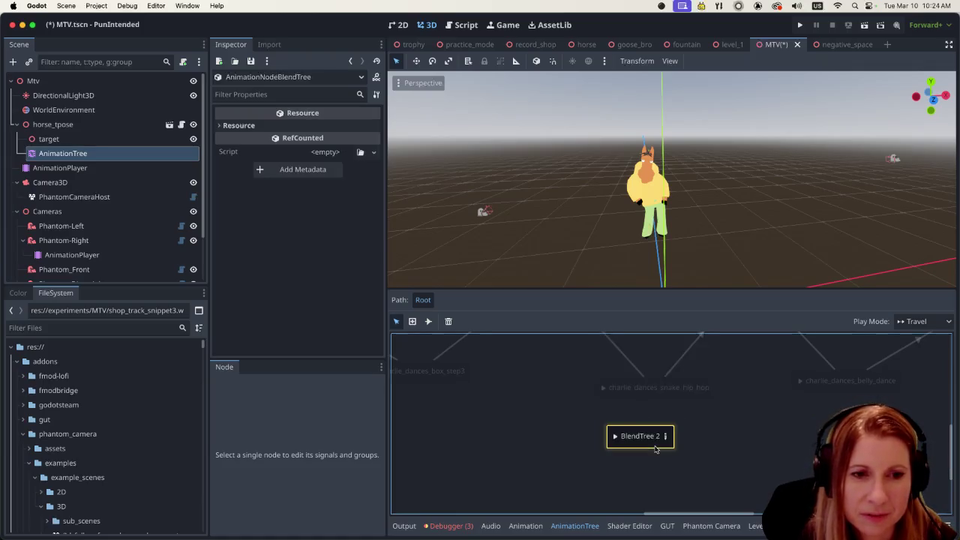
{"action": "left_click", "coordinate": [619, 356]}
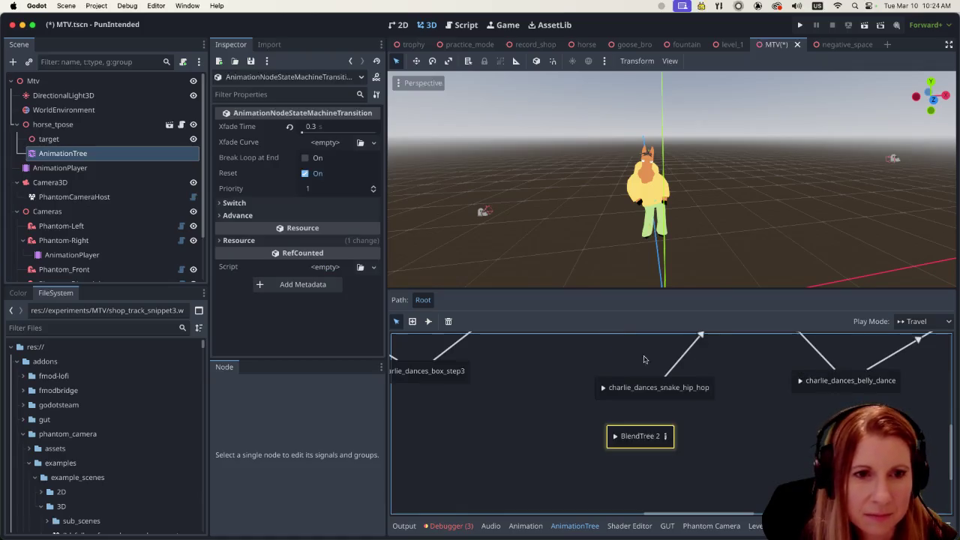
{"action": "key", "text": "Delete"}
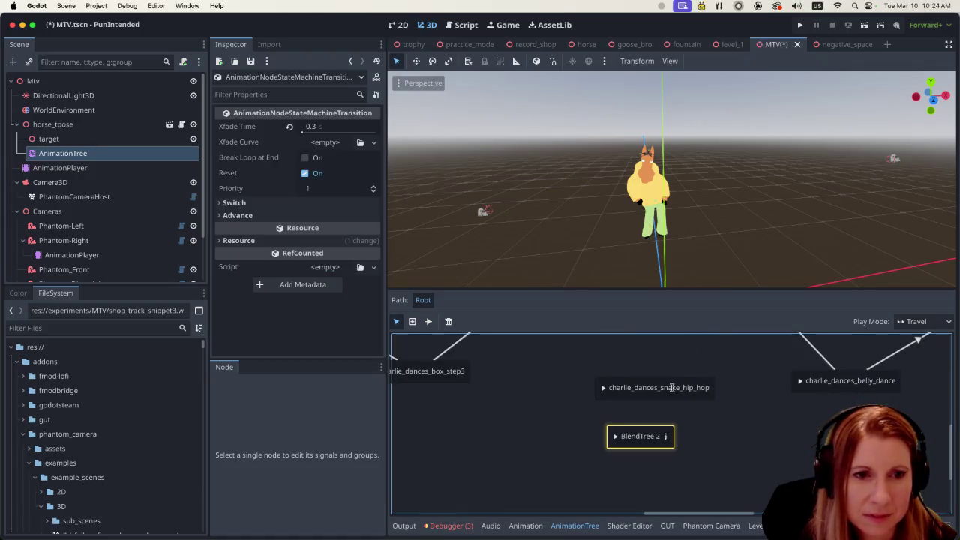
{"action": "left_click_drag", "start_coordinate": [688, 396], "coordinate": [722, 397]}
{"action": "scroll", "coordinate": [951, 450], "scroll_direction": "up", "scroll_amount": 3}
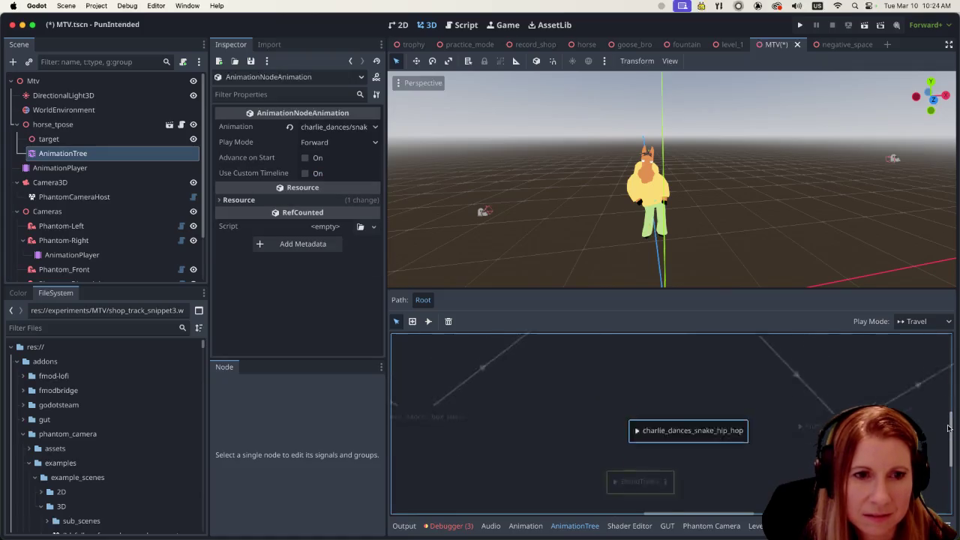
- Try a transition down from charlie_dances_box_step4, then revert and return to the Select tool
{"action": "left_click", "coordinate": [429, 321]}
{"action": "left_click_drag", "start_coordinate": [556, 364], "coordinate": [611, 509]}
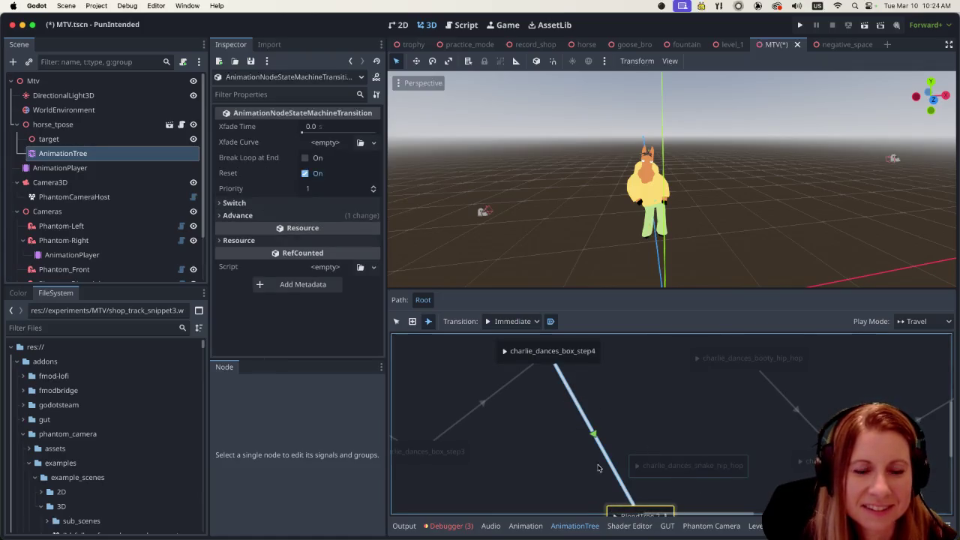
{"action": "right_click", "coordinate": [679, 473]}
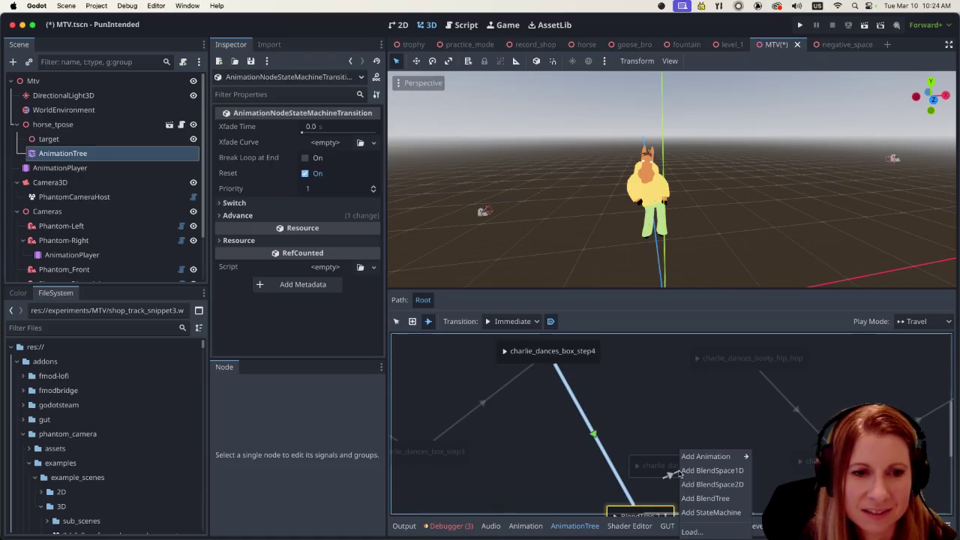
{"action": "key", "text": "Escape"}
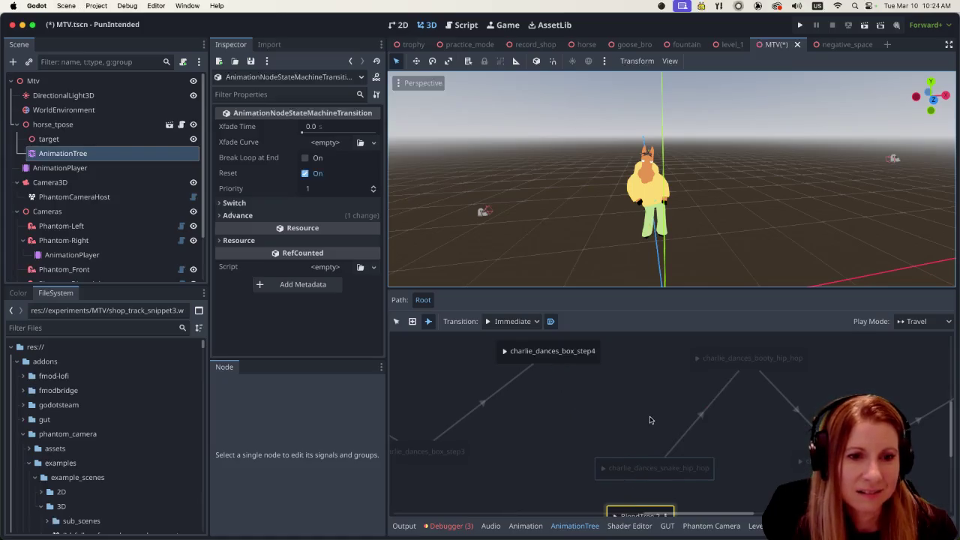
{"action": "left_click", "coordinate": [651, 420]}
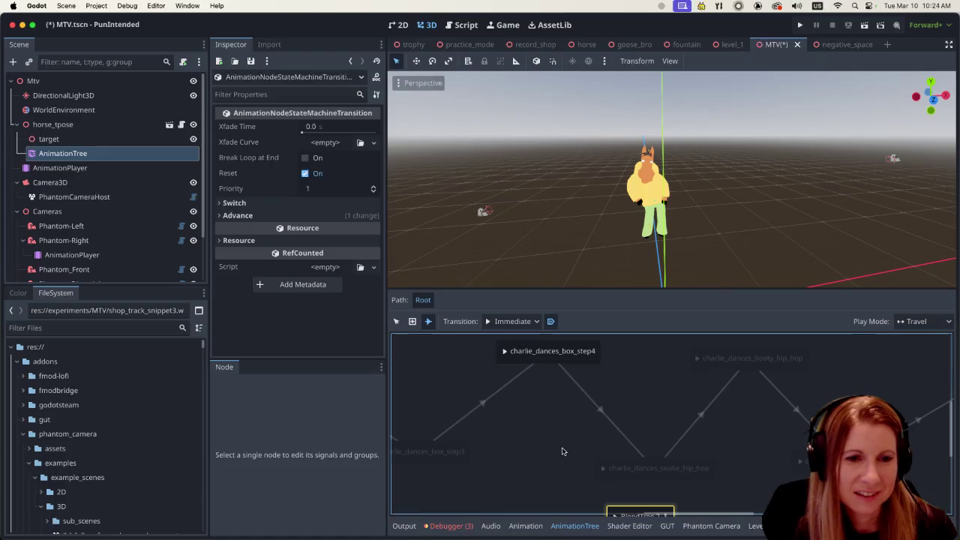
{"action": "right_click", "coordinate": [544, 362]}
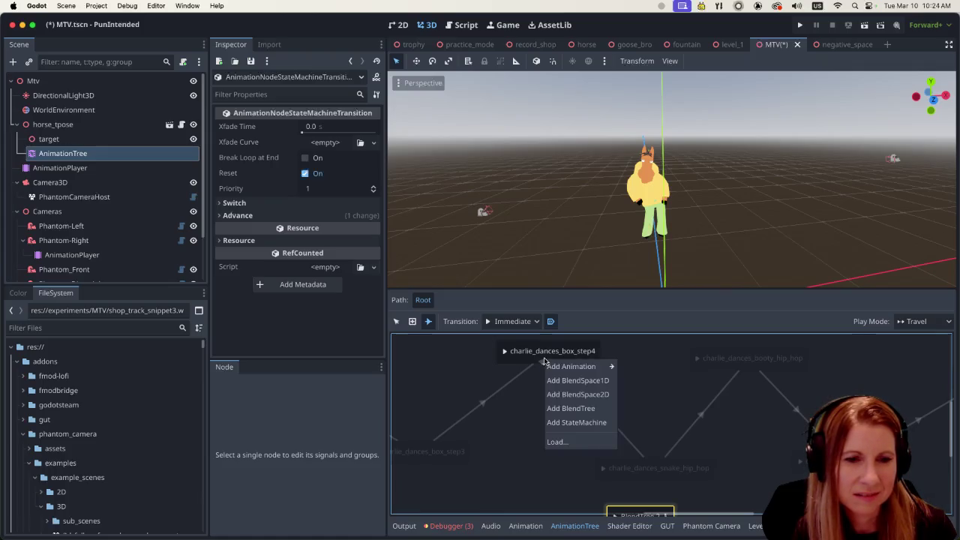
{"action": "left_click", "coordinate": [459, 351]}
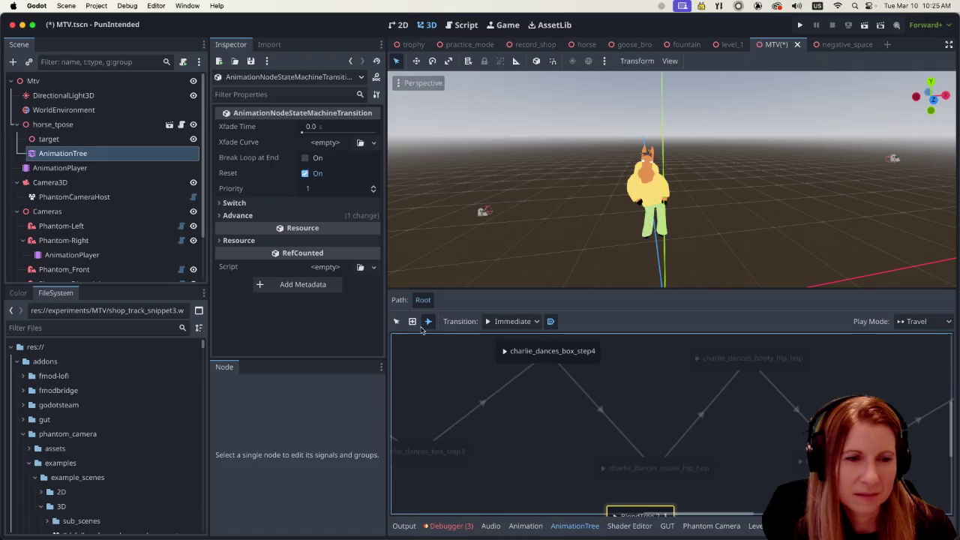
{"action": "left_click", "coordinate": [395, 321]}
{"action": "left_click", "coordinate": [525, 419]}
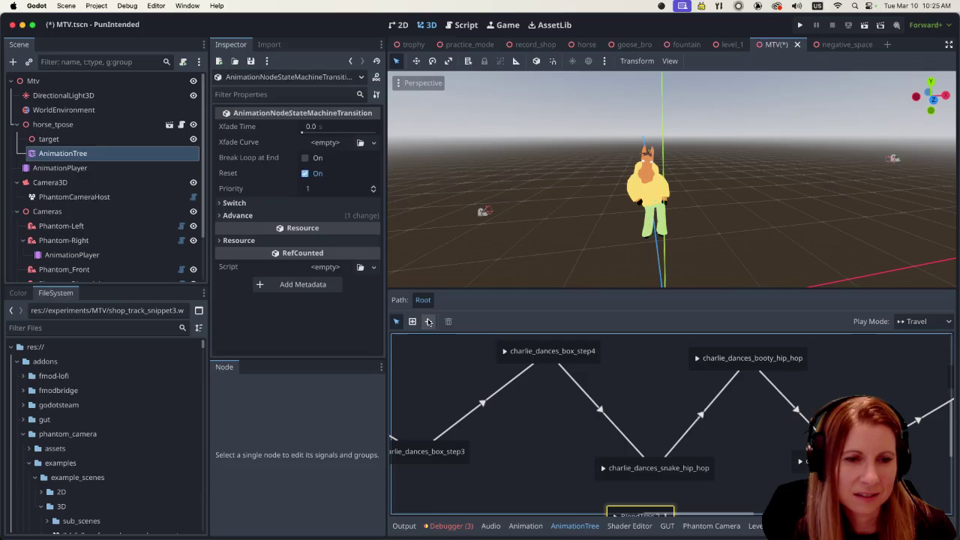
- Move BlendTree 2 up beneath charlie_dances_box_step4
{"action": "scroll", "coordinate": [944, 426], "scroll_direction": "down", "scroll_amount": 3}
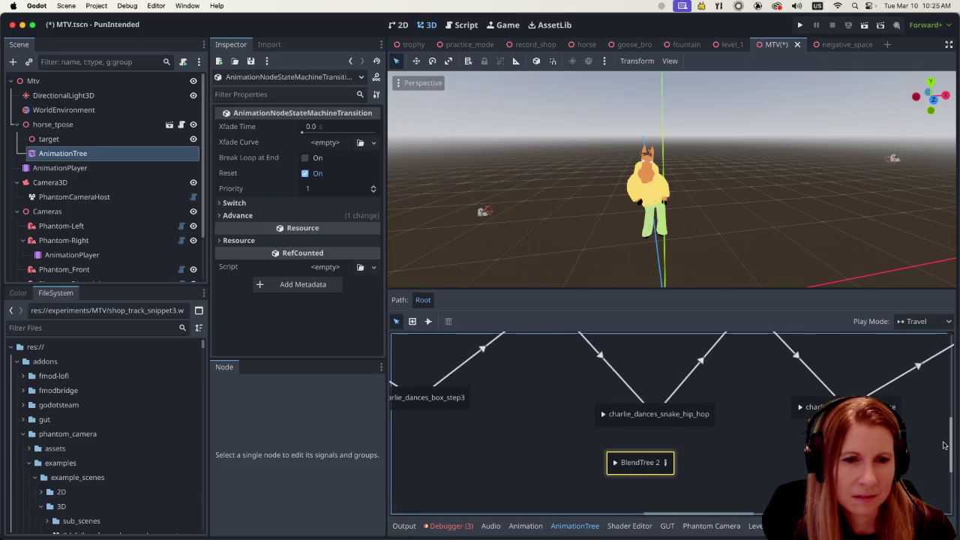
{"action": "scroll", "coordinate": [944, 445], "scroll_direction": "up", "scroll_amount": 2}
{"action": "left_click", "coordinate": [429, 321]}
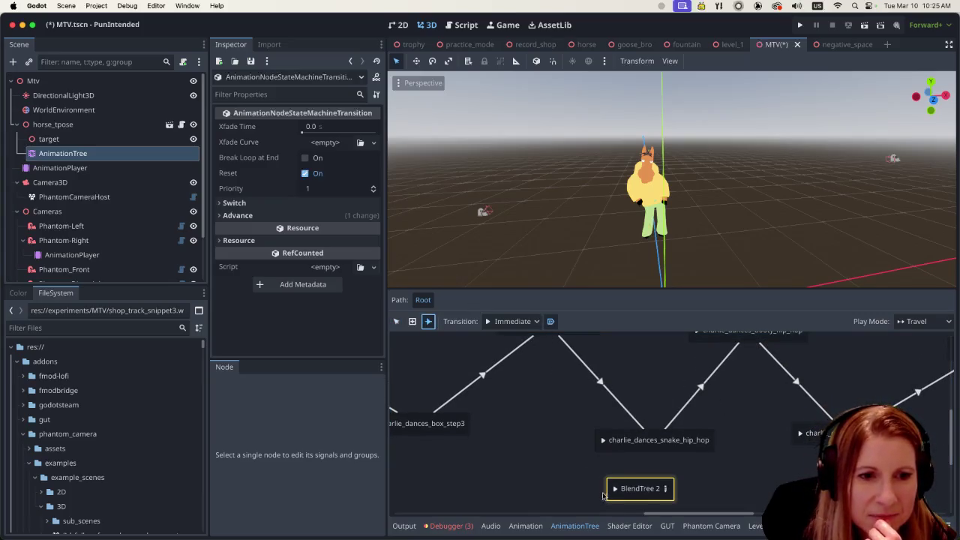
{"action": "scroll", "coordinate": [949, 450], "scroll_direction": "up", "scroll_amount": 2}
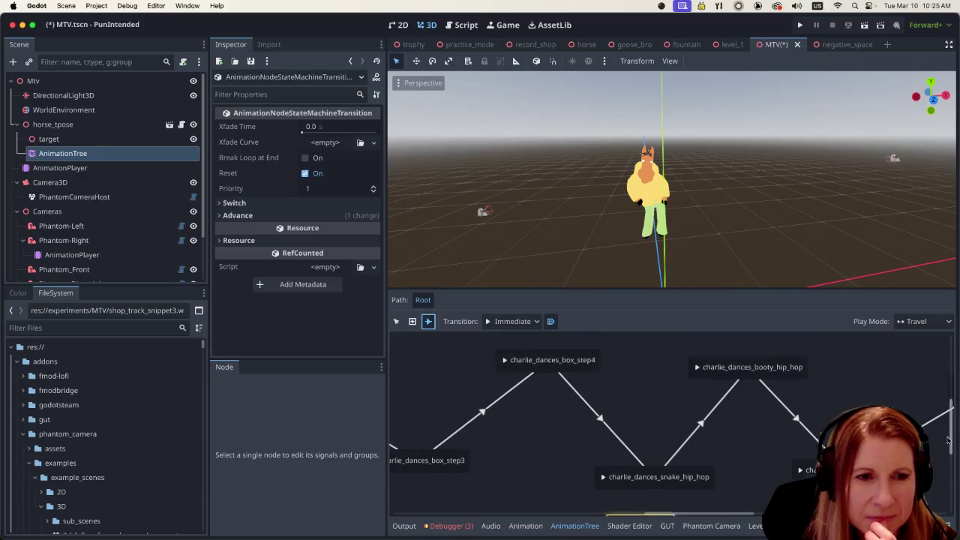
{"action": "scroll", "coordinate": [650, 487], "scroll_direction": "down", "scroll_amount": 3}
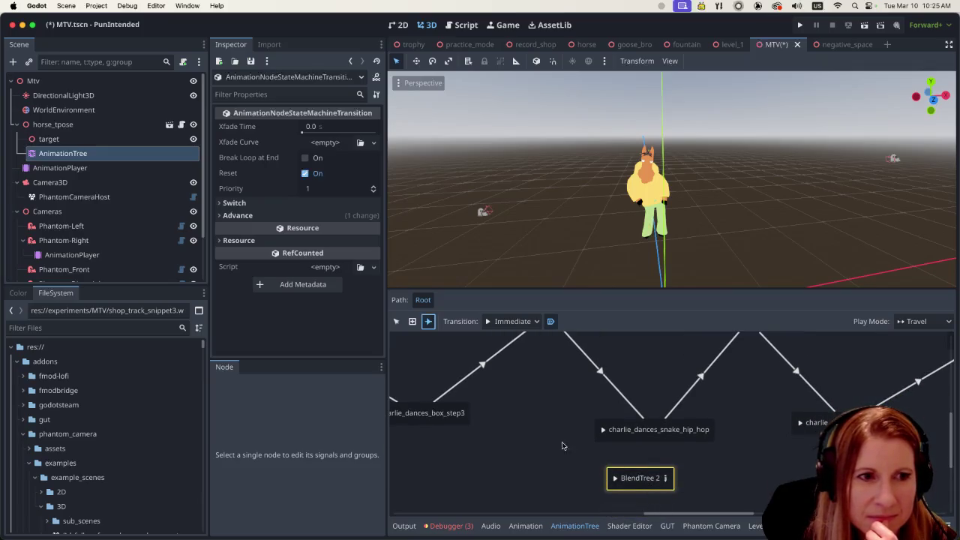
{"action": "left_click", "coordinate": [396, 321]}
{"action": "left_click_drag", "start_coordinate": [629, 487], "coordinate": [634, 366]}
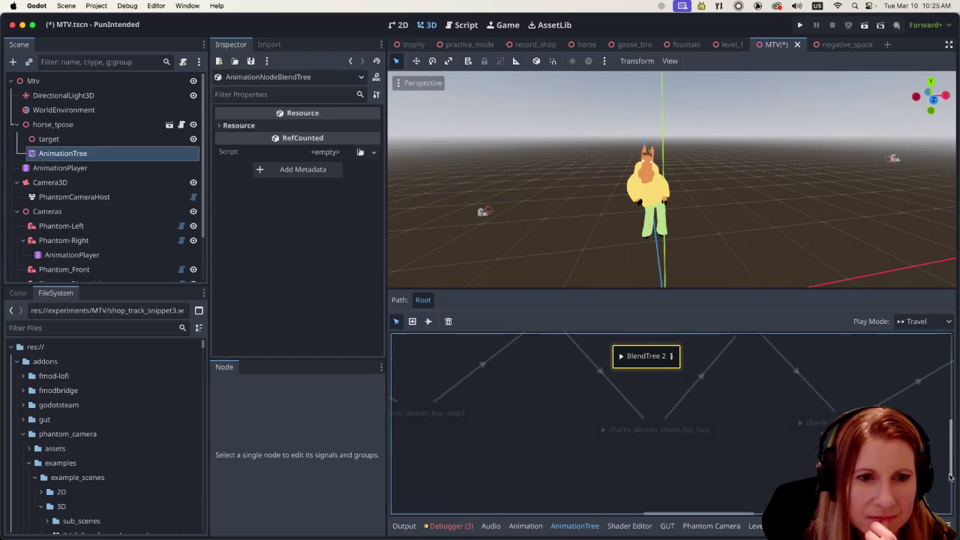
- Connect charlie_dances_box_step4 to BlendTree 2 with a new transition
{"action": "scroll", "coordinate": [950, 482], "scroll_direction": "up", "scroll_amount": 8}
{"action": "scroll", "coordinate": [950, 482], "scroll_direction": "down", "scroll_amount": 1}
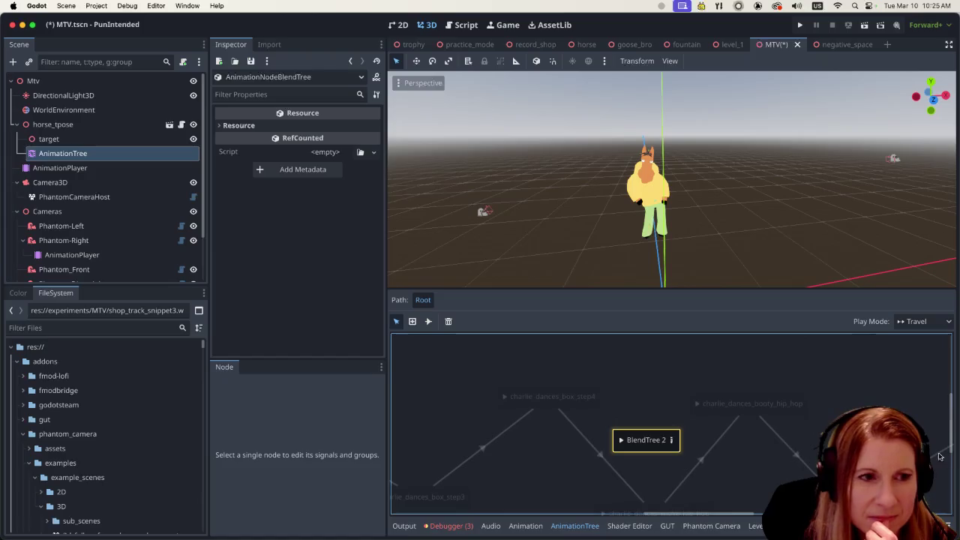
{"action": "left_click", "coordinate": [429, 321]}
{"action": "left_click_drag", "start_coordinate": [583, 411], "coordinate": [634, 446]}
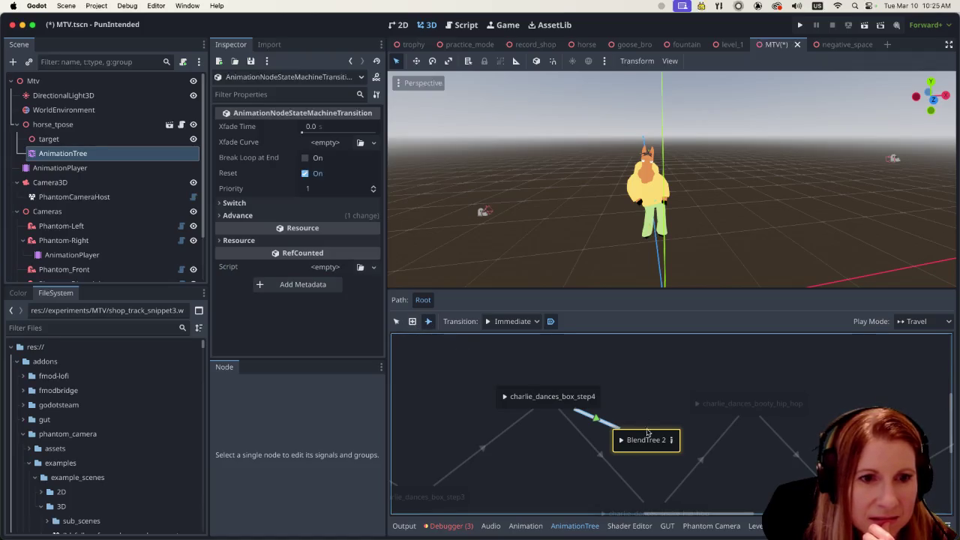
- Set the BlendTree 2 to booty_hip_hop transition's Xfade Time to 0.3
{"action": "left_click", "coordinate": [397, 321]}
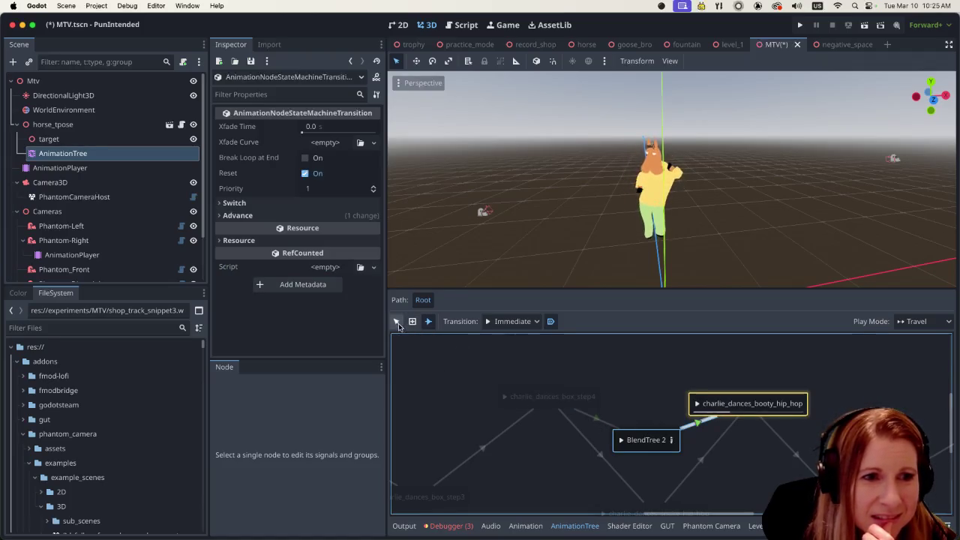
{"action": "left_click", "coordinate": [308, 127]}
{"action": "type", "text": "0.3"}
{"action": "left_click", "coordinate": [289, 127]}
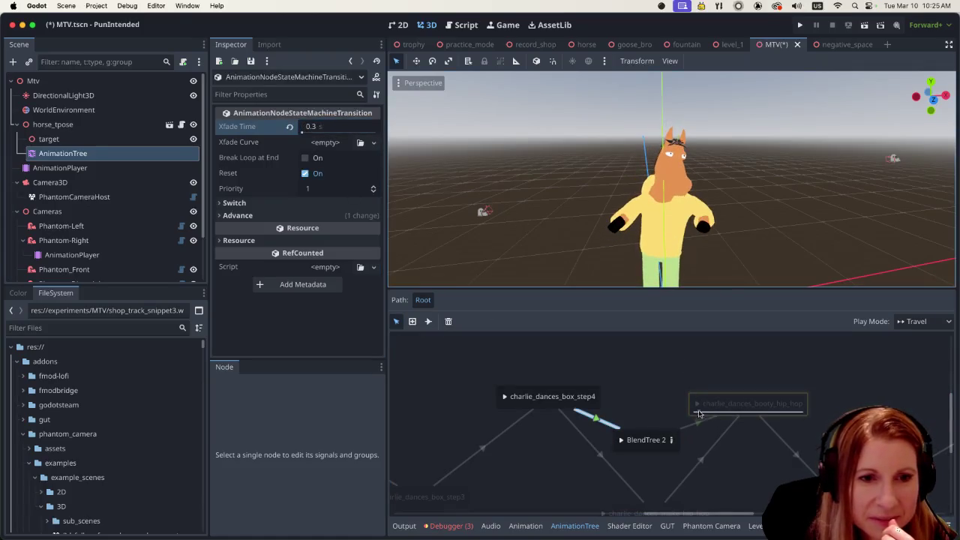
{"action": "left_click", "coordinate": [308, 126]}
{"action": "type", "text": "0.3"}
{"action": "key", "text": "Return"}
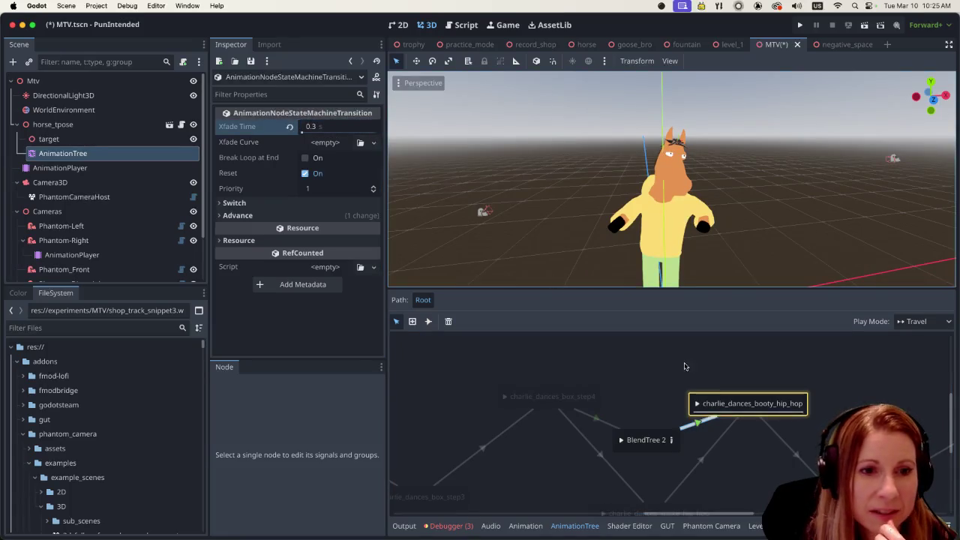
- Select the transition from charlie_dances_box_step4 into BlendTree 2
{"action": "left_click", "coordinate": [825, 357]}
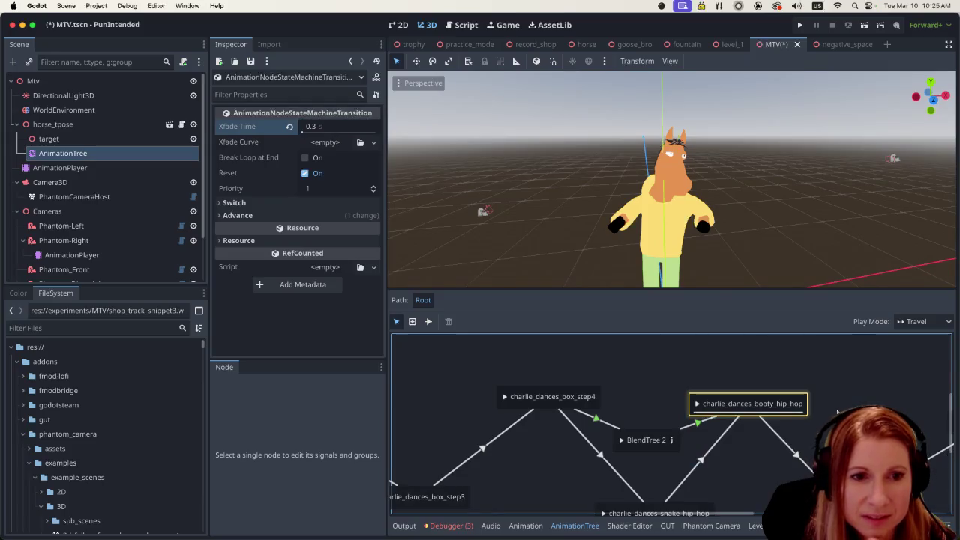
{"action": "left_click_drag", "start_coordinate": [952, 440], "coordinate": [951, 459]}
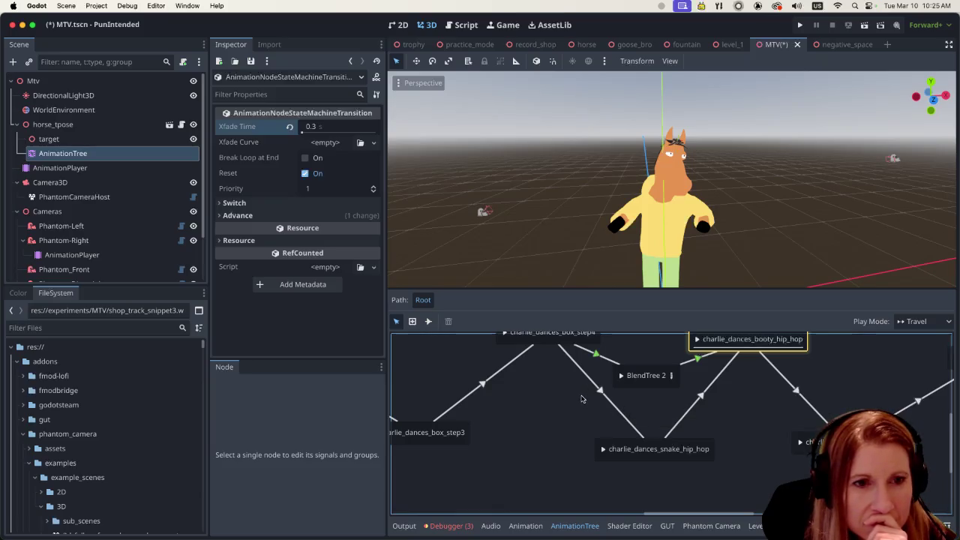
{"action": "left_click", "coordinate": [593, 354]}
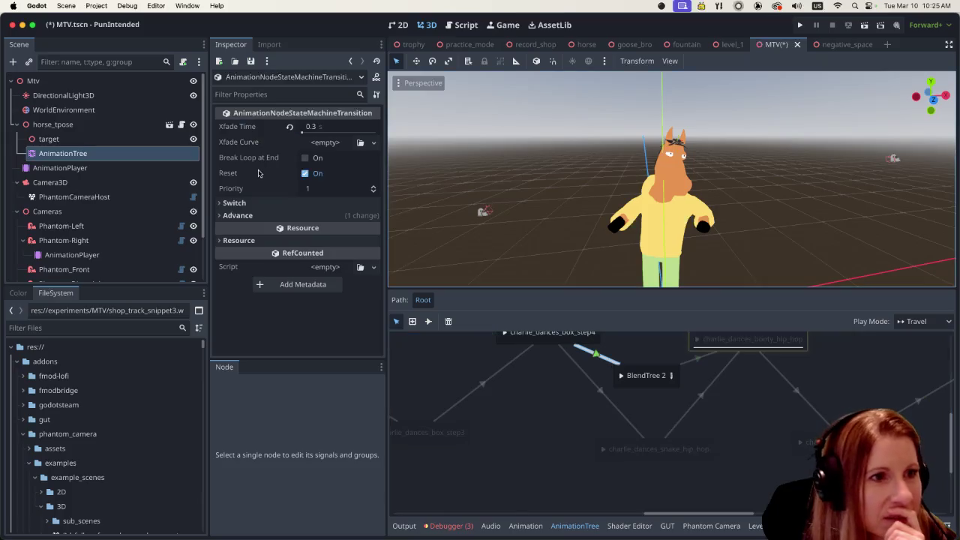
- Keep Switch mode Immediate and set Advance Mode to Enabled on the box_step4 transition
{"action": "left_click", "coordinate": [223, 204]}
{"action": "left_click", "coordinate": [339, 217]}
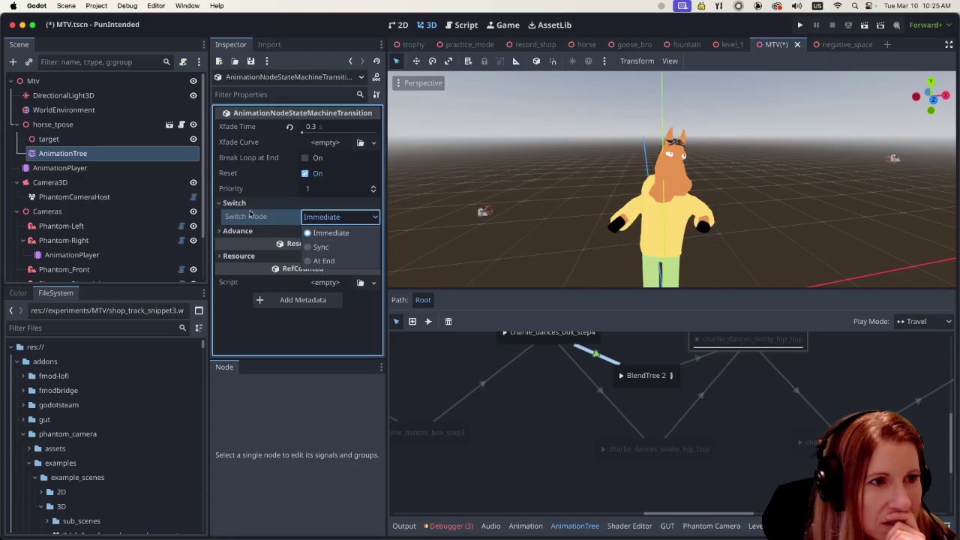
{"action": "left_click", "coordinate": [331, 233]}
{"action": "left_click", "coordinate": [330, 231]}
{"action": "left_click", "coordinate": [332, 246]}
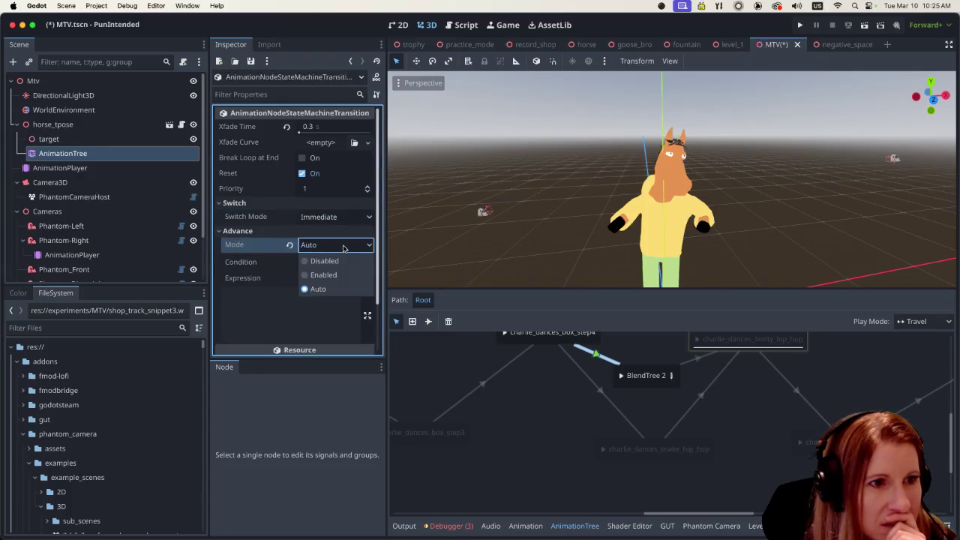
{"action": "left_click", "coordinate": [341, 275]}
- Set Advance Mode to Enabled on the BlendTree 2 to booty_hip_hop transition
{"action": "left_click", "coordinate": [701, 361]}
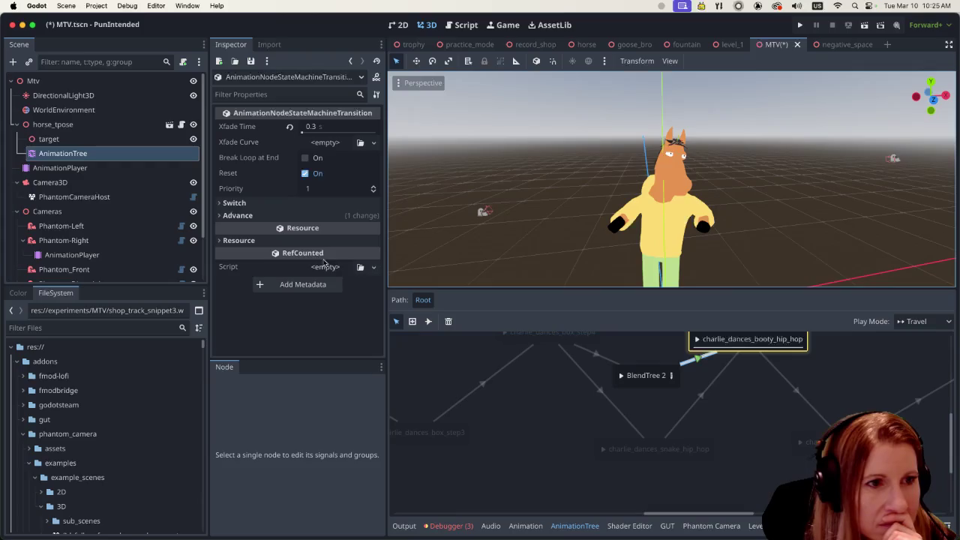
{"action": "left_click", "coordinate": [337, 216]}
{"action": "left_click", "coordinate": [335, 230]}
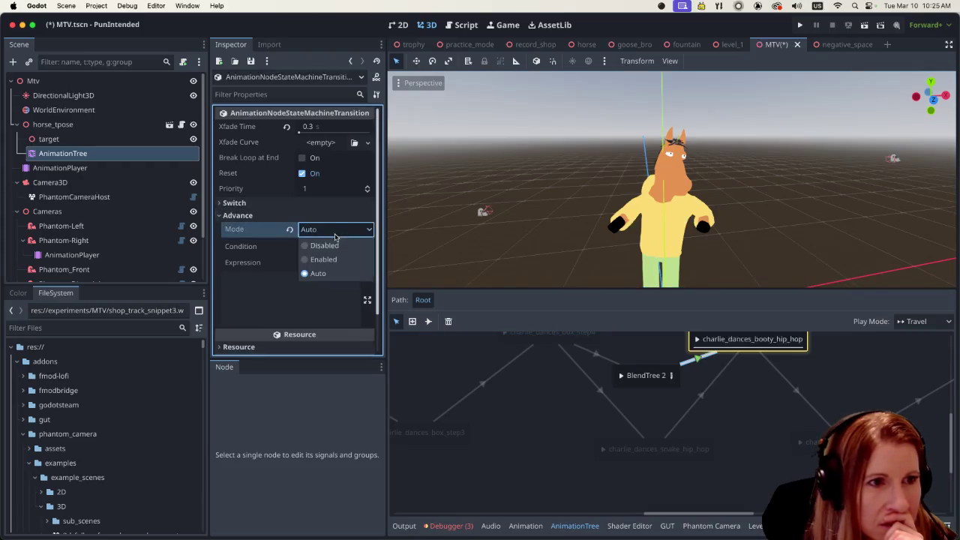
{"action": "left_click", "coordinate": [331, 259]}
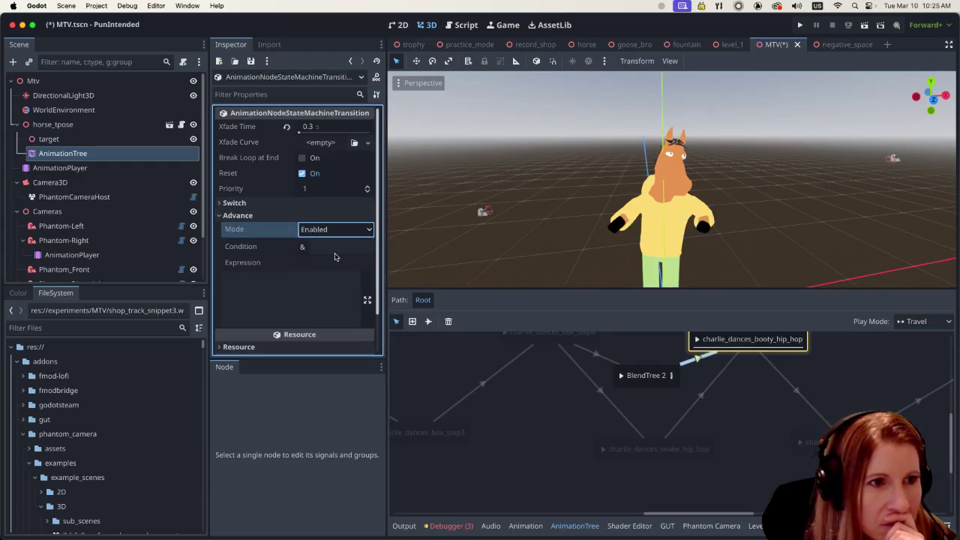
{"action": "left_click", "coordinate": [523, 409]}
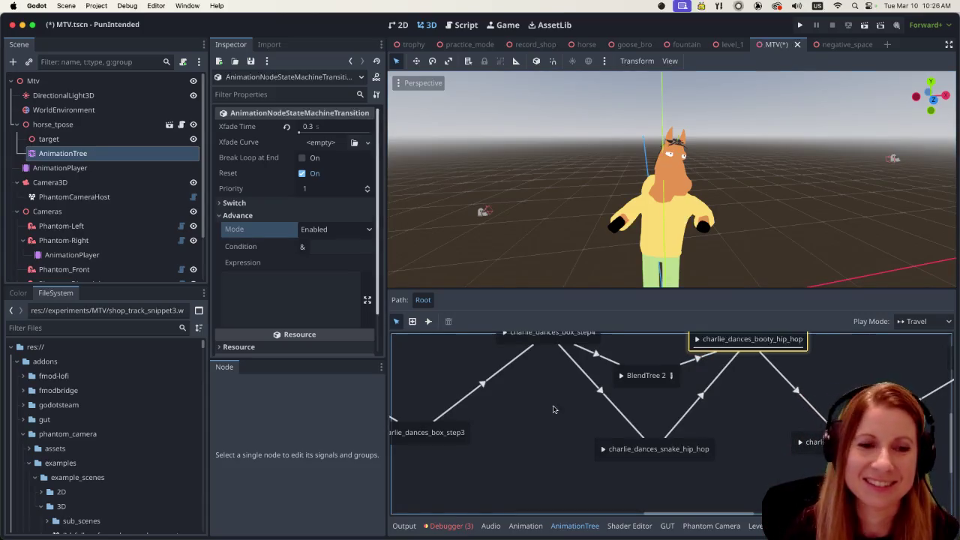
- Delete the charlie_dances_snake_hip_hop state and move BlendTree 2 lower in the graph
{"action": "left_click_drag", "start_coordinate": [951, 472], "coordinate": [950, 466]}
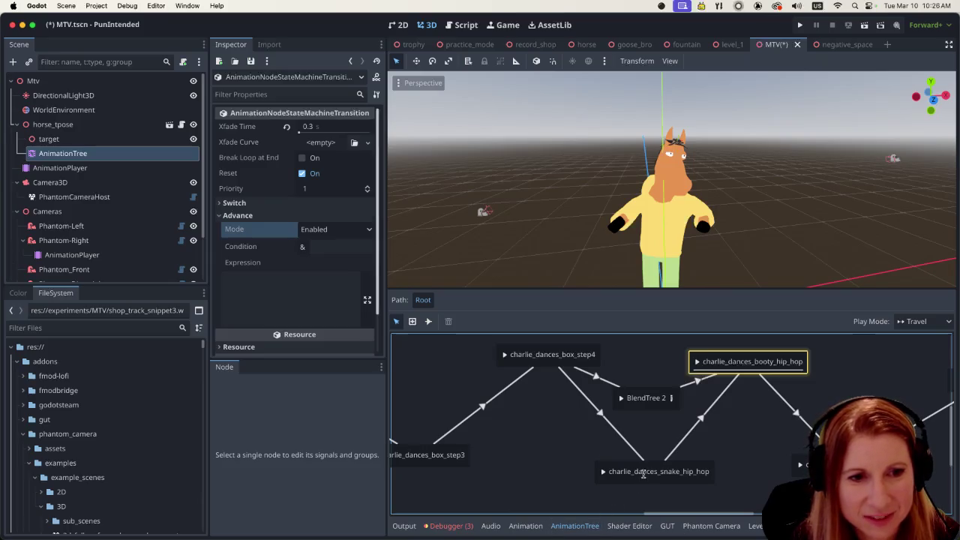
{"action": "left_click", "coordinate": [691, 474]}
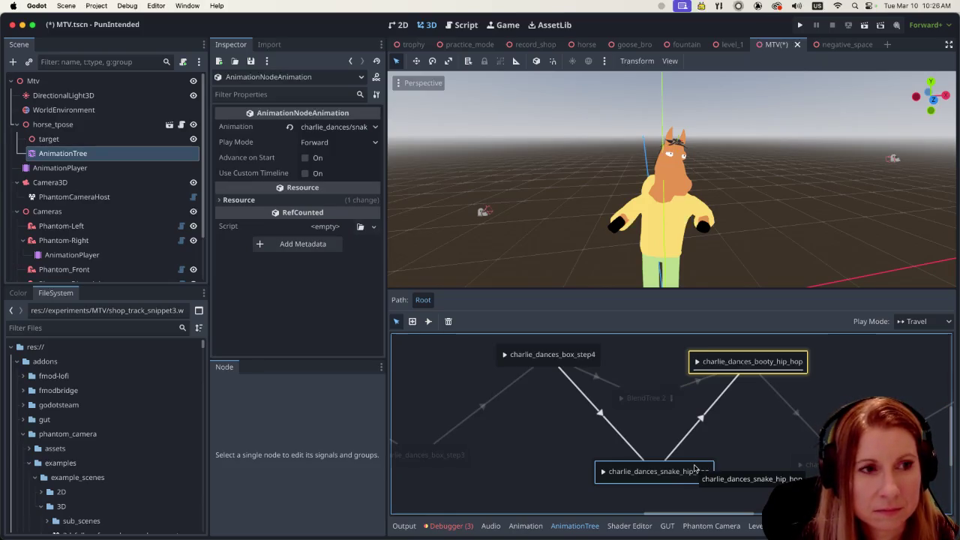
{"action": "key", "text": "Delete"}
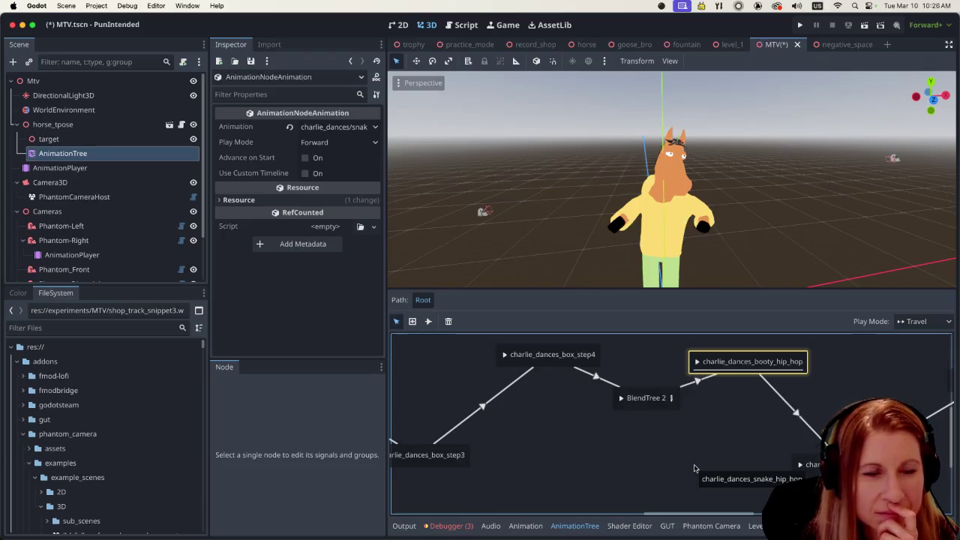
{"action": "left_click", "coordinate": [656, 409]}
{"action": "left_click_drag", "start_coordinate": [656, 409], "coordinate": [642, 454]}
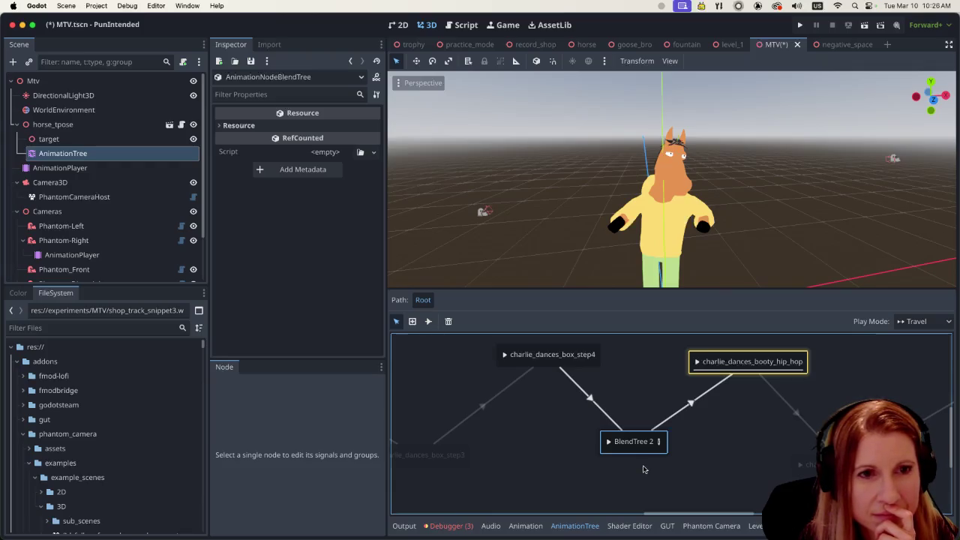
- Show Phantom-Right's cameras animation timeline in the Animation panel
{"action": "left_click", "coordinate": [525, 526]}
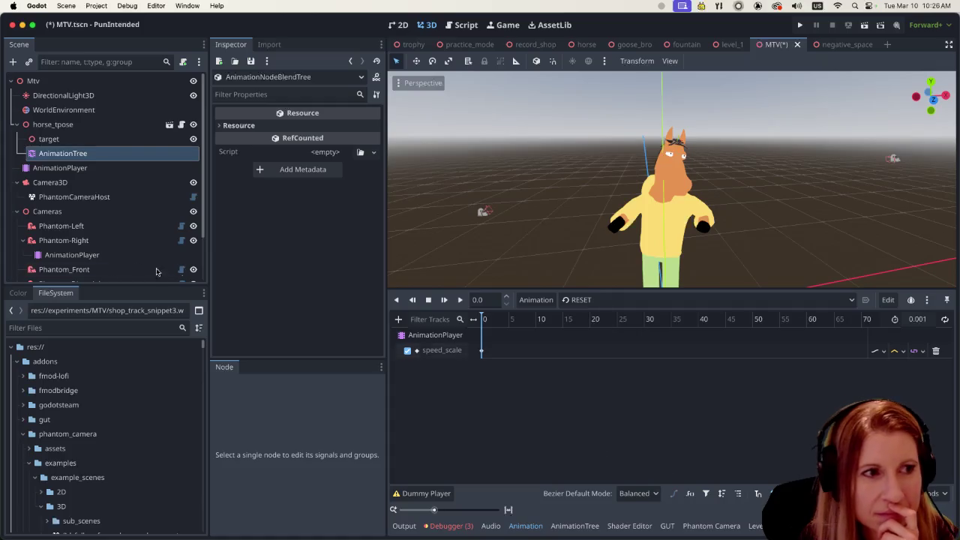
{"action": "left_click", "coordinate": [71, 255]}
{"action": "scroll", "coordinate": [680, 454], "scroll_direction": "down", "scroll_amount": 4}
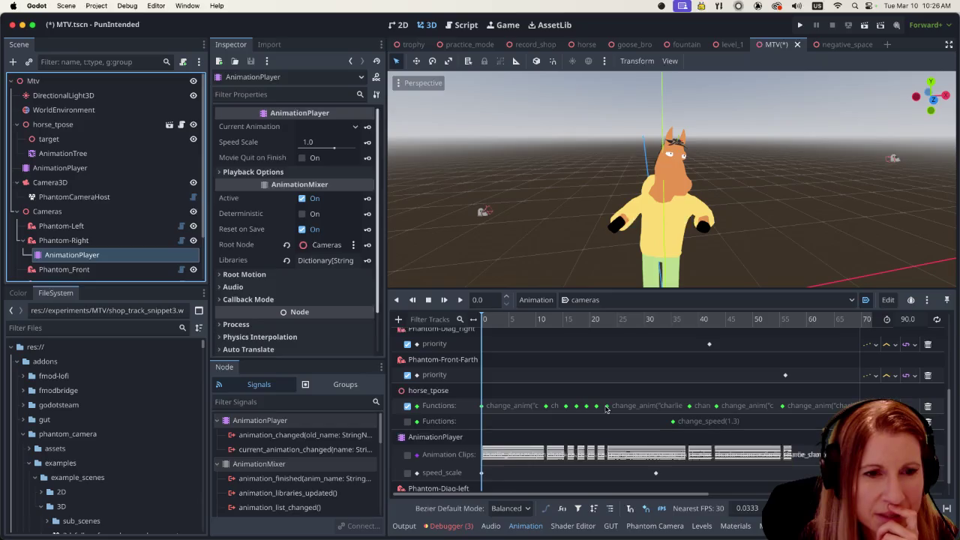
- Inspect the change_anim function keys at 23.2 s and 38.4 s
{"action": "left_click", "coordinate": [607, 406]}
{"action": "left_click", "coordinate": [689, 406]}
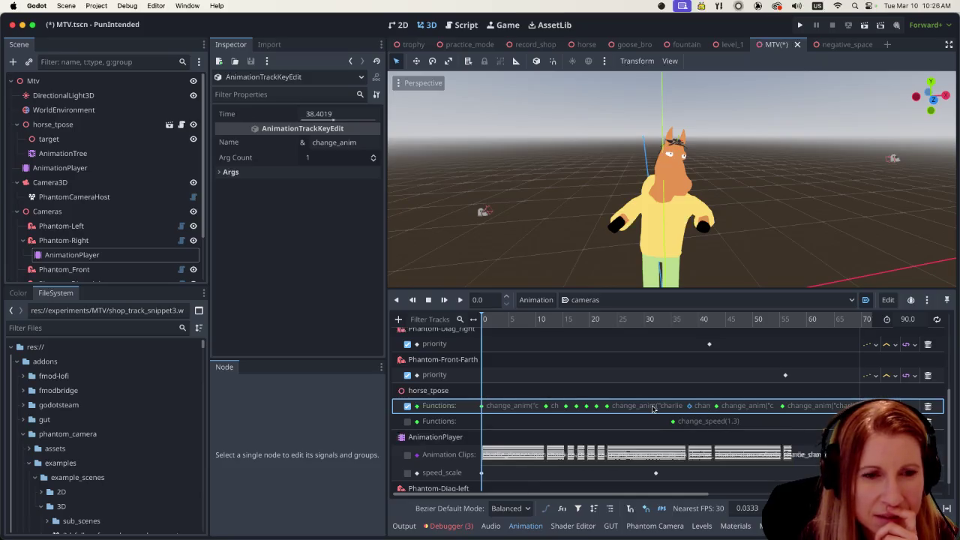
{"action": "scroll", "coordinate": [652, 409], "scroll_direction": "up", "scroll_amount": 5}
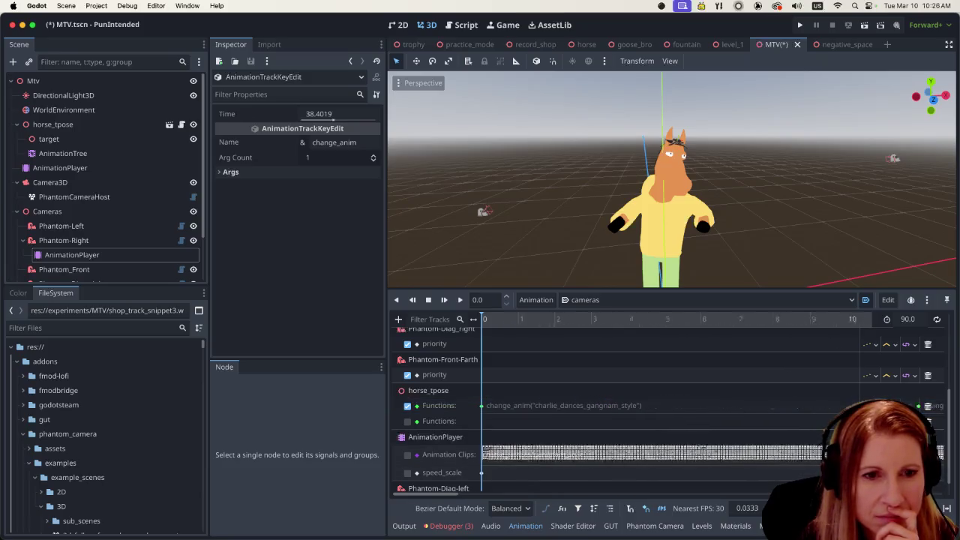
{"action": "scroll", "coordinate": [652, 409], "scroll_direction": "down", "scroll_amount": 5}
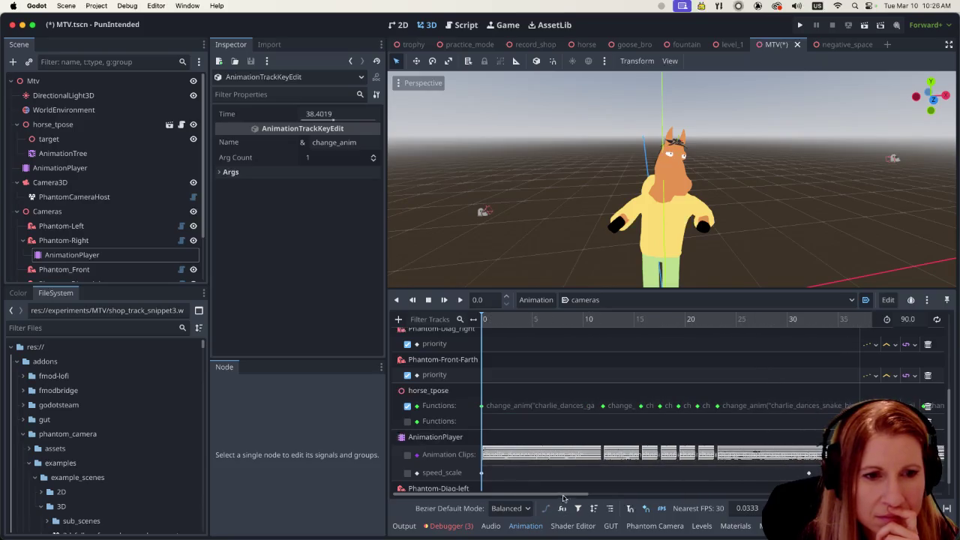
{"action": "mouse_move", "coordinate": [590, 496]}
{"action": "left_mouse_down"}
{"action": "mouse_move", "coordinate": [668, 503]}
{"action": "mouse_move", "coordinate": [632, 516]}
{"action": "left_mouse_up"}
- Confirm the 23.2 s key passes charlie_dances_snake_hip_hop, then return to the AnimationTree graph
{"action": "left_click", "coordinate": [588, 405]}
{"action": "left_click", "coordinate": [227, 173]}
{"action": "left_click", "coordinate": [227, 184]}
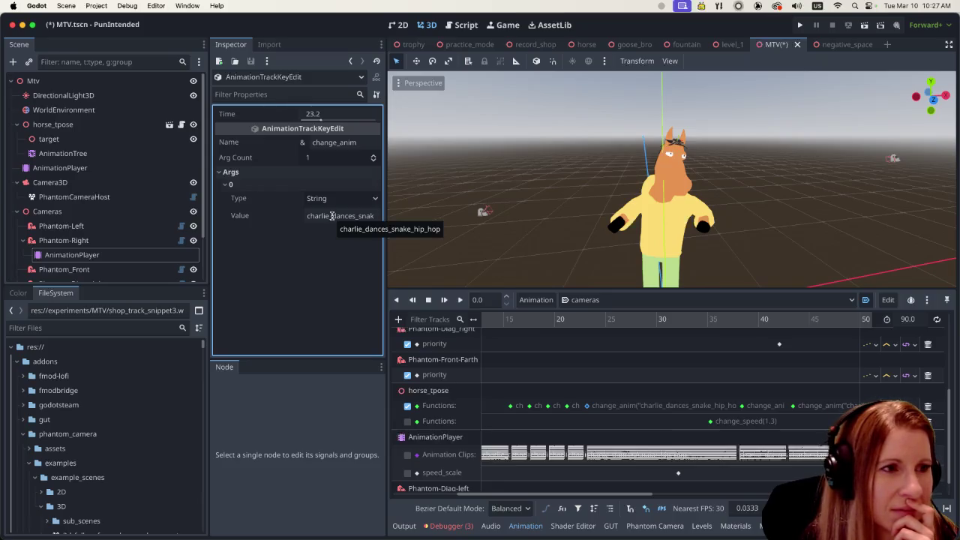
{"action": "left_click", "coordinate": [97, 154]}
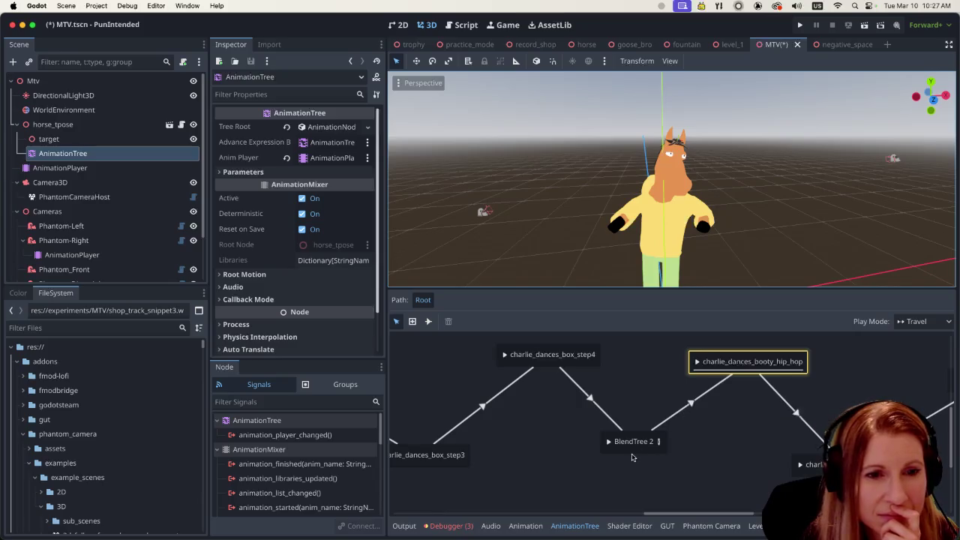
- Copy the BlendTree 2 node name from the state graph without renaming it
{"action": "left_click", "coordinate": [674, 418]}
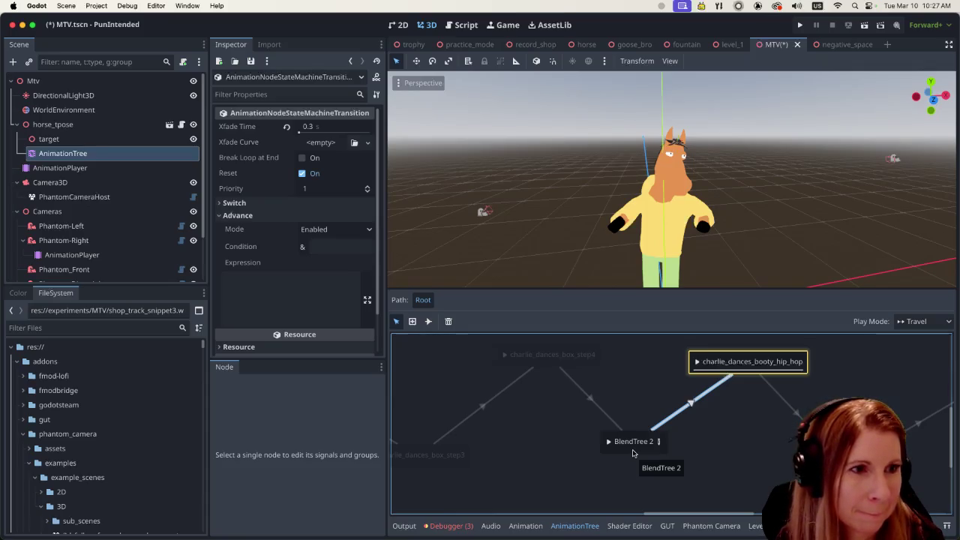
{"action": "left_click", "coordinate": [633, 453]}
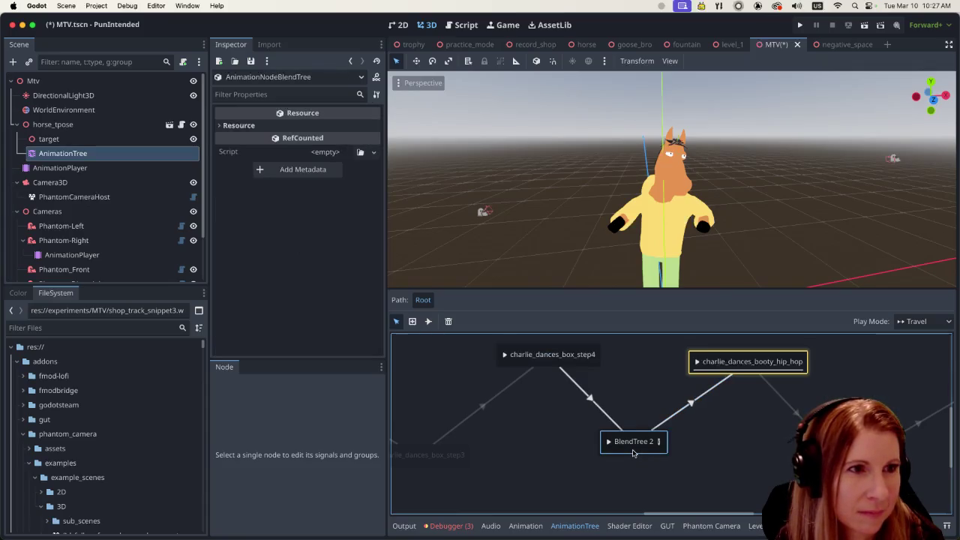
{"action": "left_click", "coordinate": [103, 255]}
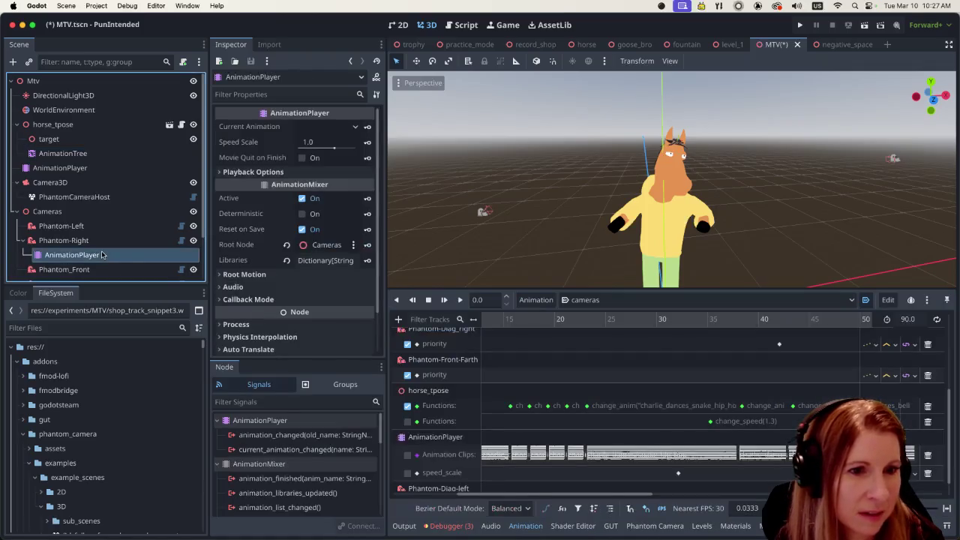
{"action": "left_click", "coordinate": [102, 155]}
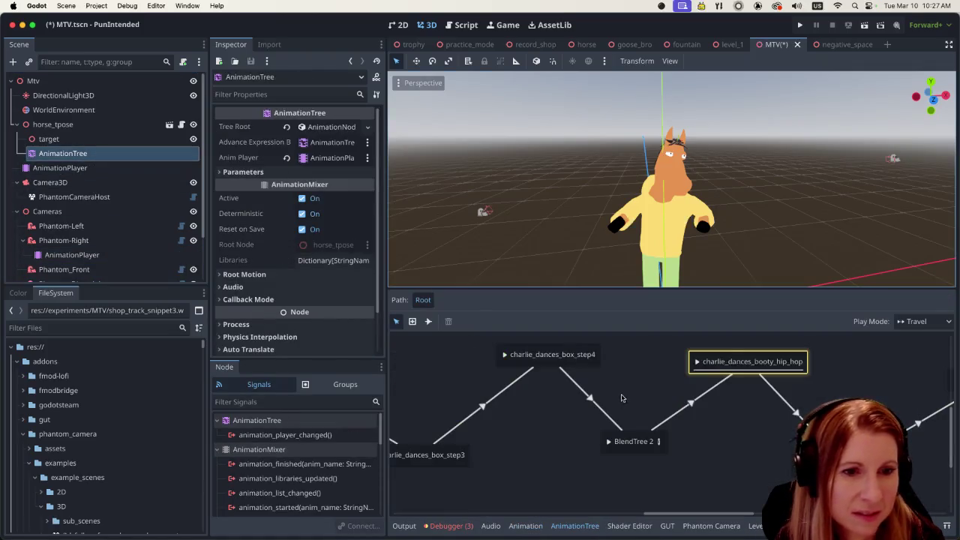
{"action": "double_click", "coordinate": [620, 441]}
{"action": "key", "text": "ctrl+c"}
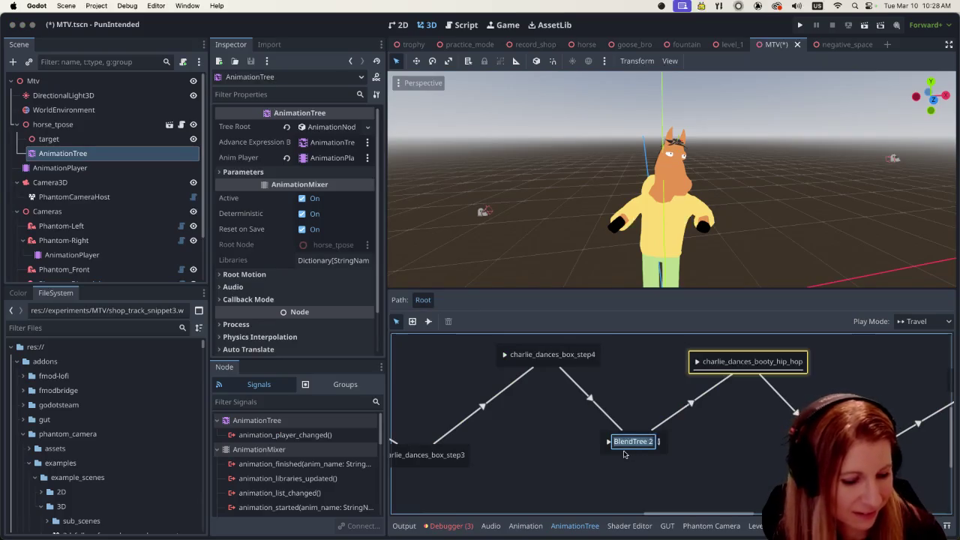
{"action": "key", "text": "Escape"}
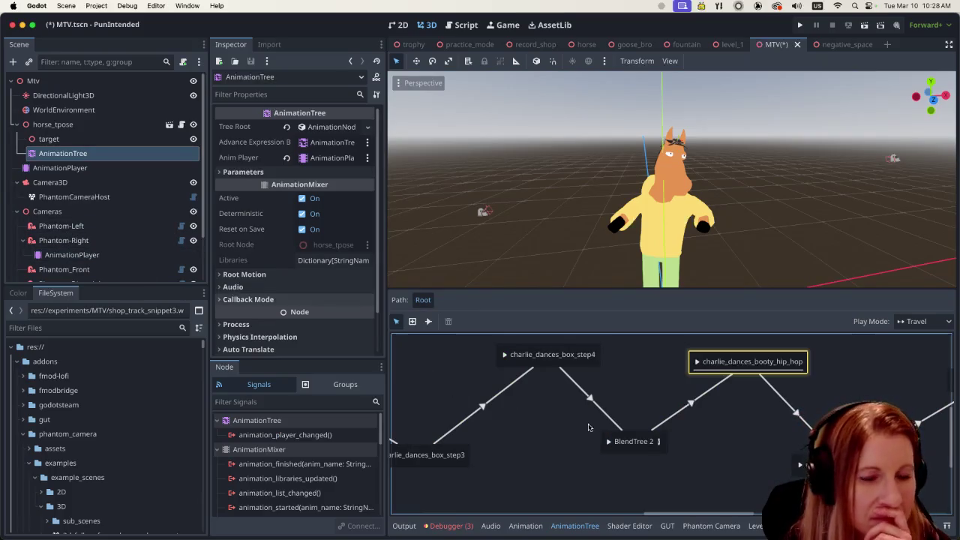
{"action": "left_click", "coordinate": [63, 240]}
- Replace the 23.2 s change_anim argument with BlendTree 2 and save MTV.tscn
{"action": "left_click", "coordinate": [72, 255]}
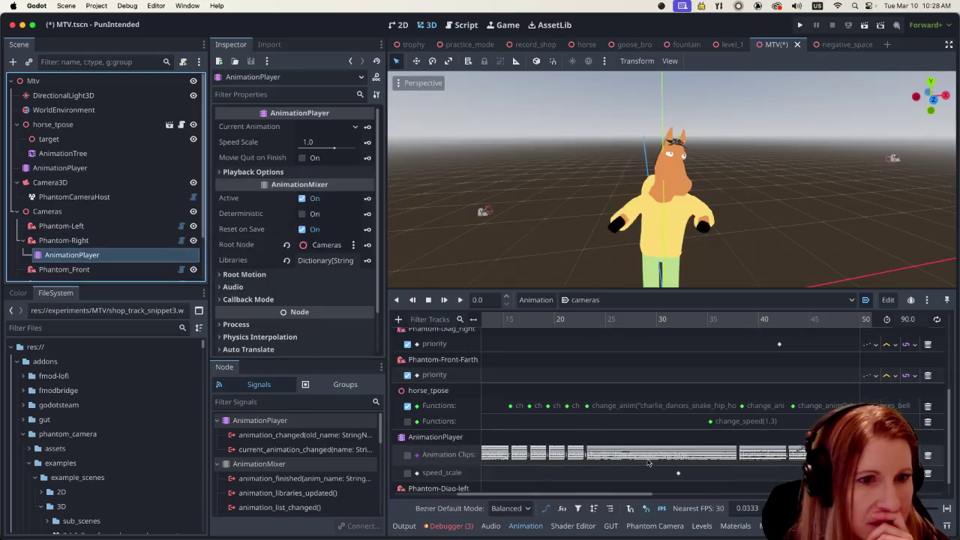
{"action": "left_click", "coordinate": [586, 406]}
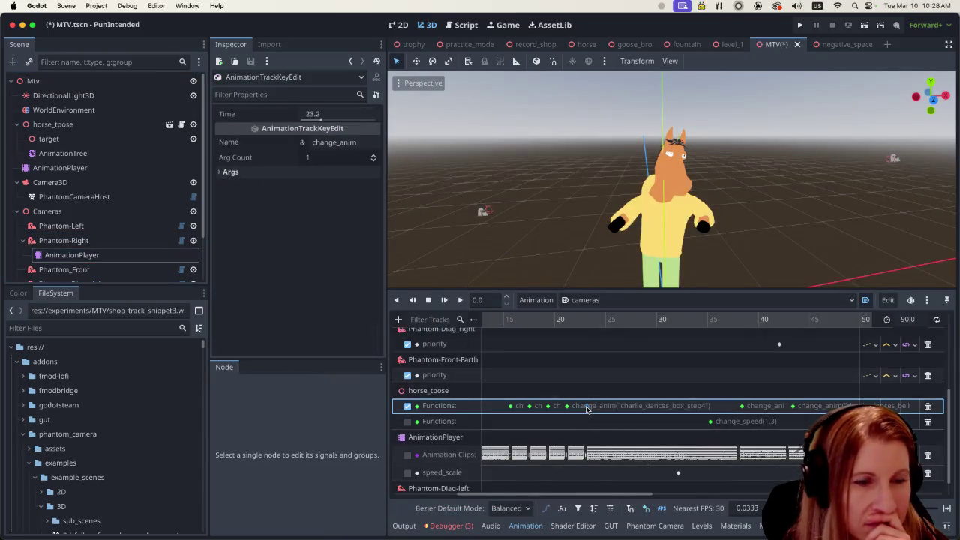
{"action": "left_click", "coordinate": [218, 175]}
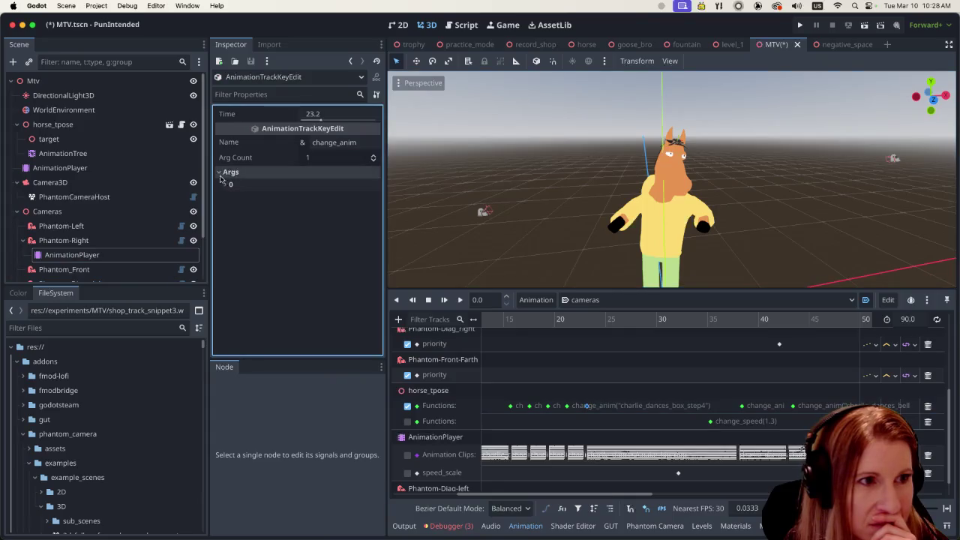
{"action": "left_click", "coordinate": [226, 184]}
{"action": "left_click", "coordinate": [361, 221]}
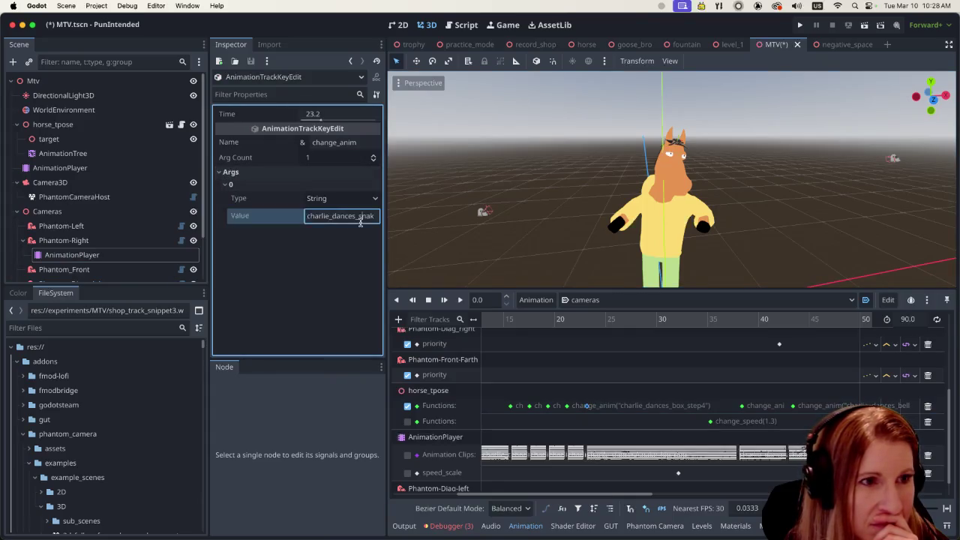
{"action": "double_click", "coordinate": [371, 219]}
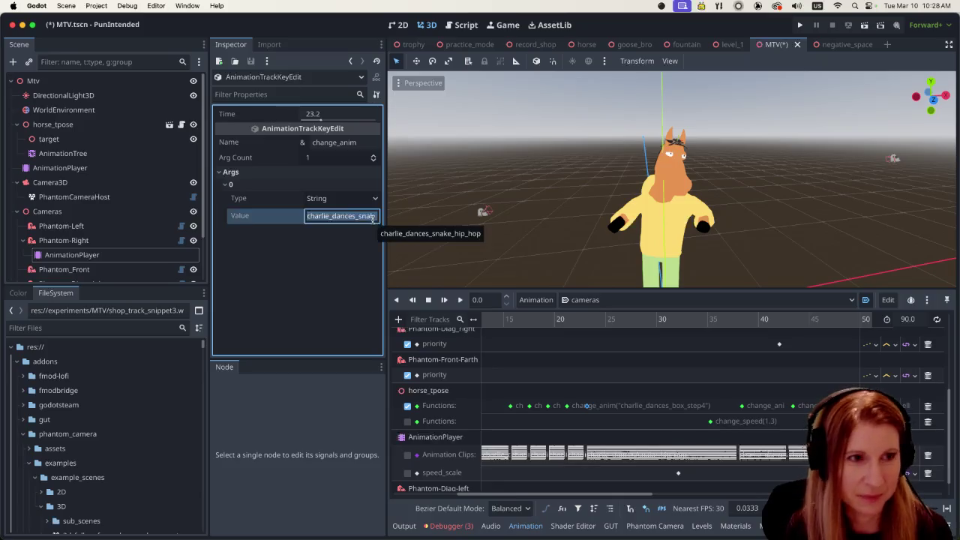
{"action": "key", "text": "BackSpace"}
{"action": "key", "text": "ctrl+v"}
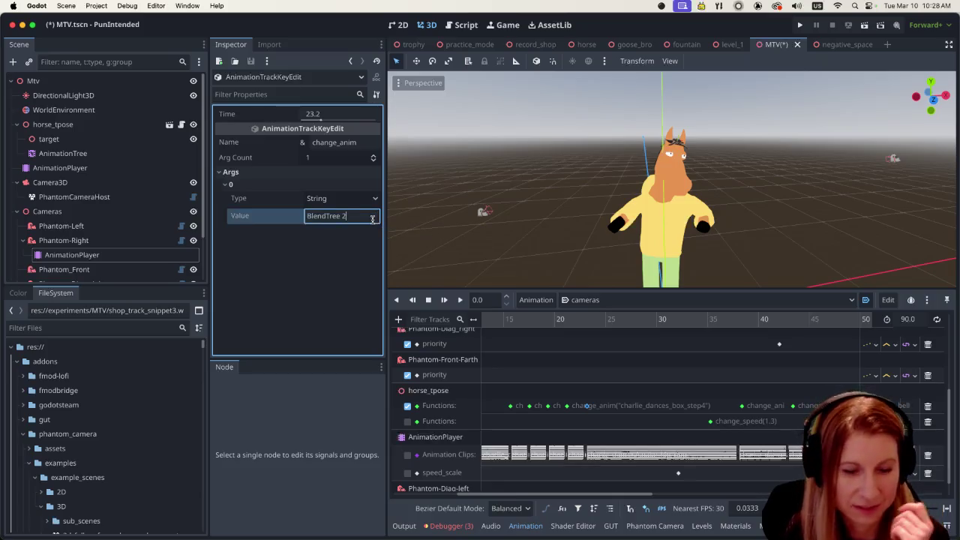
{"action": "left_click", "coordinate": [327, 315]}
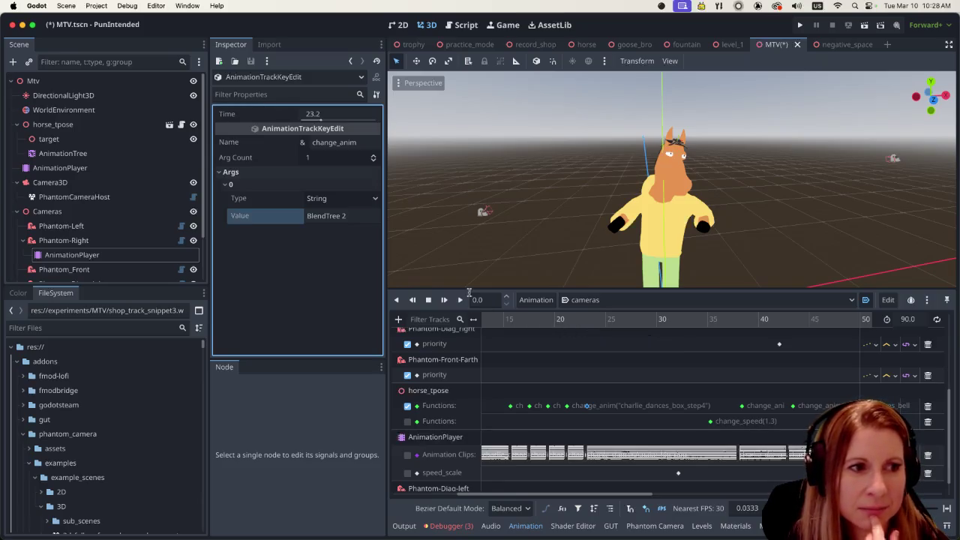
{"action": "key", "text": "super+s"}
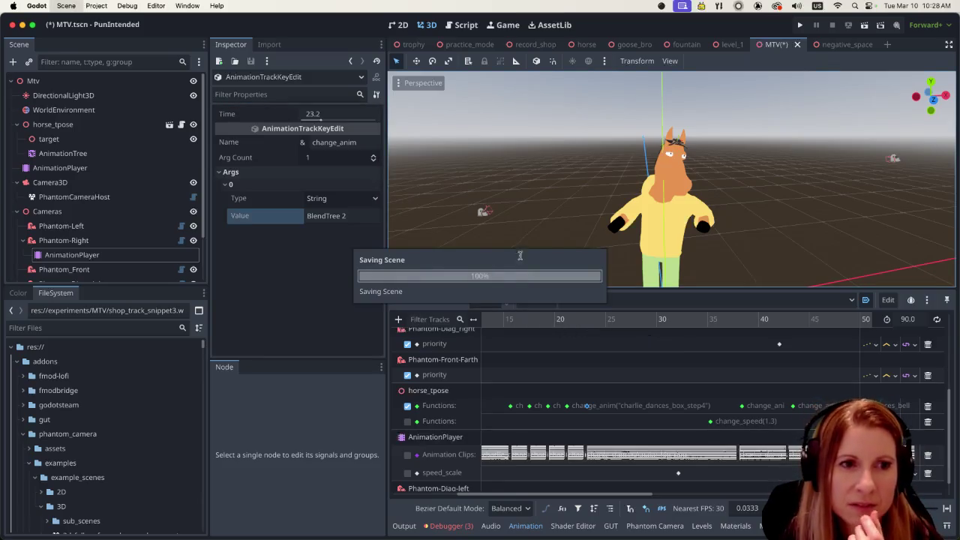
- Run the MTV scene to test the new trigger, then quit the game
{"action": "left_click", "coordinate": [865, 25]}
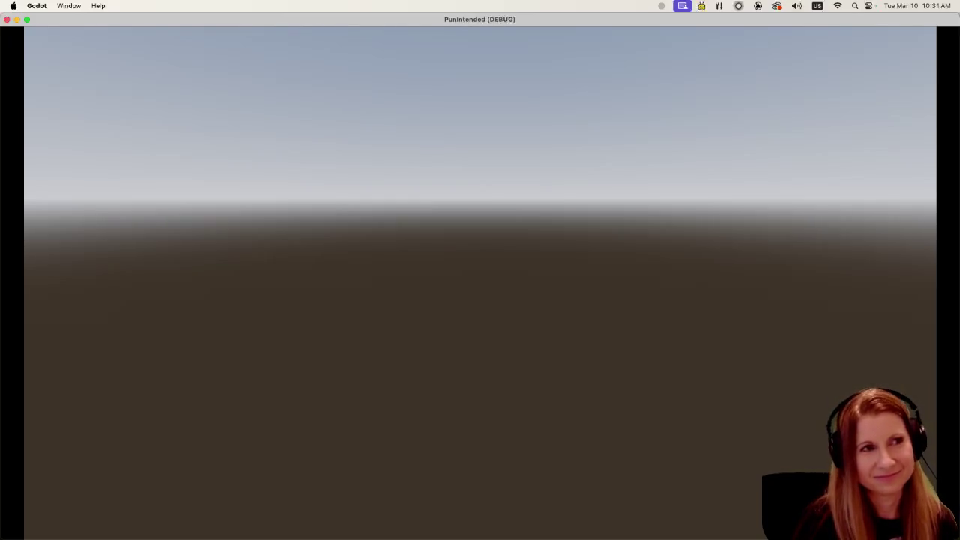
{"action": "key", "text": "super+q"}
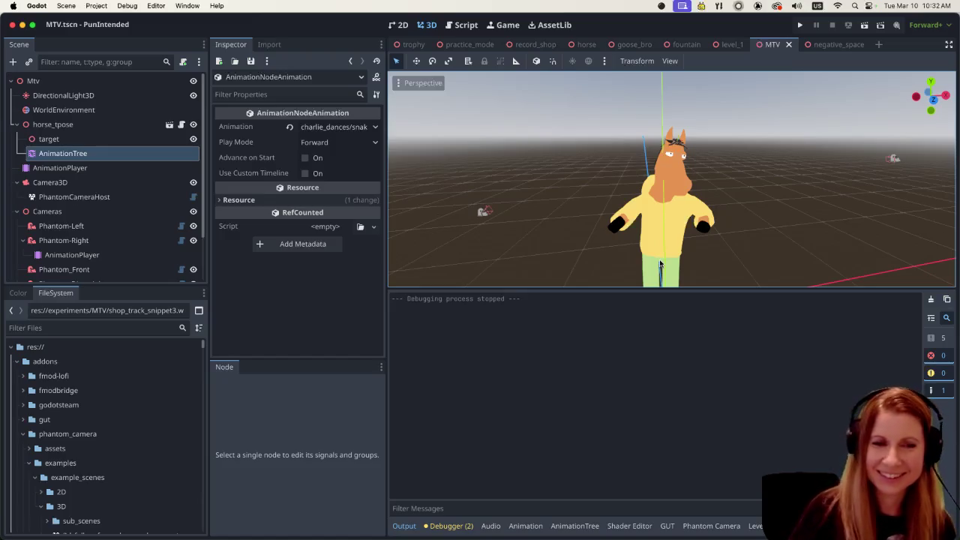
- Open BlendTree 2 in the AnimationTree to view its snake_hip_hop and 1.2 TimeScale nodes
{"action": "left_click", "coordinate": [69, 255]}
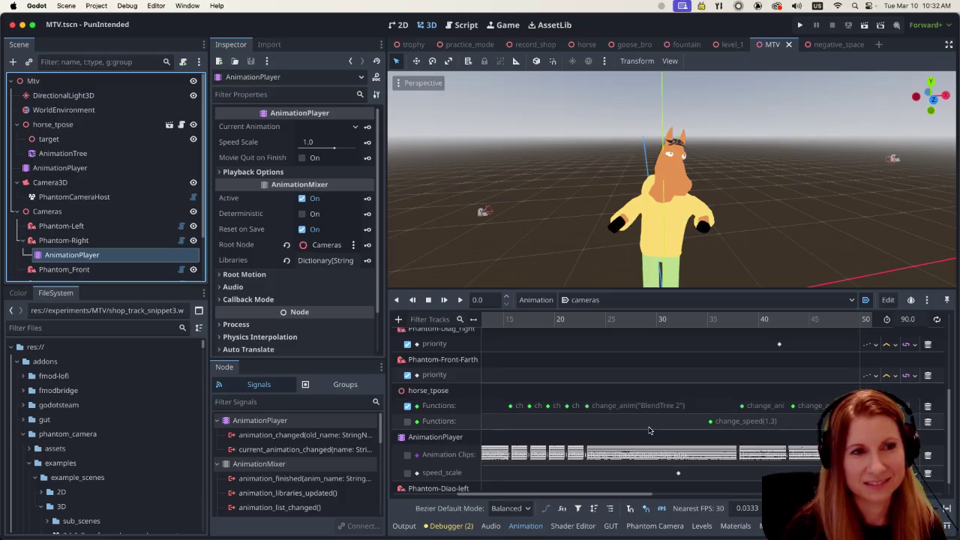
{"action": "left_click", "coordinate": [129, 154]}
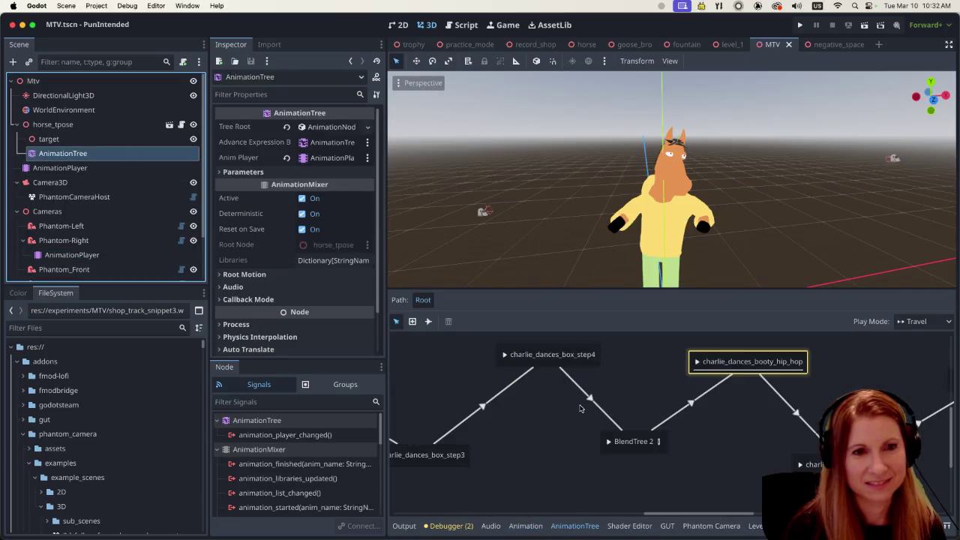
{"action": "left_click", "coordinate": [660, 443]}
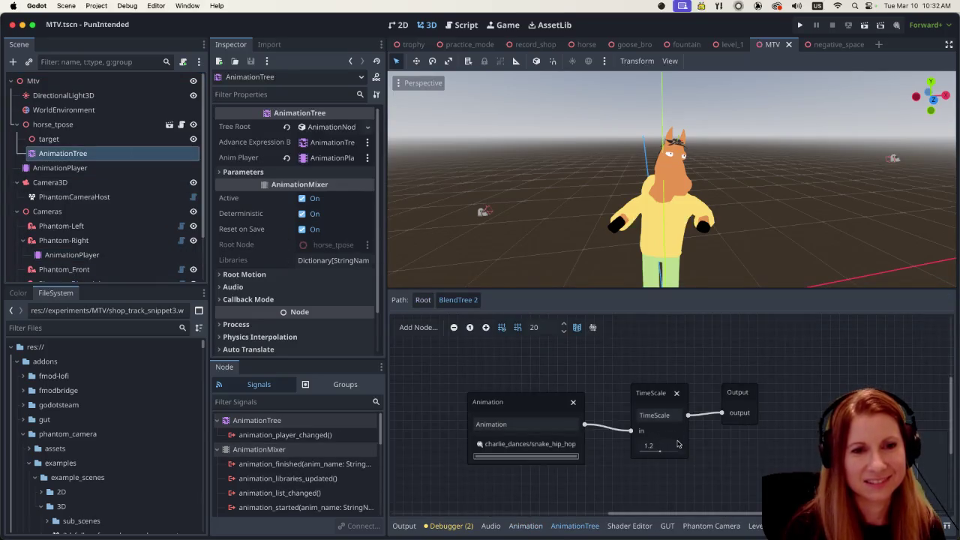
- Change BlendTree 2's TimeScale from 1.2 to 1.02 and save the scene
{"action": "left_click", "coordinate": [681, 444]}
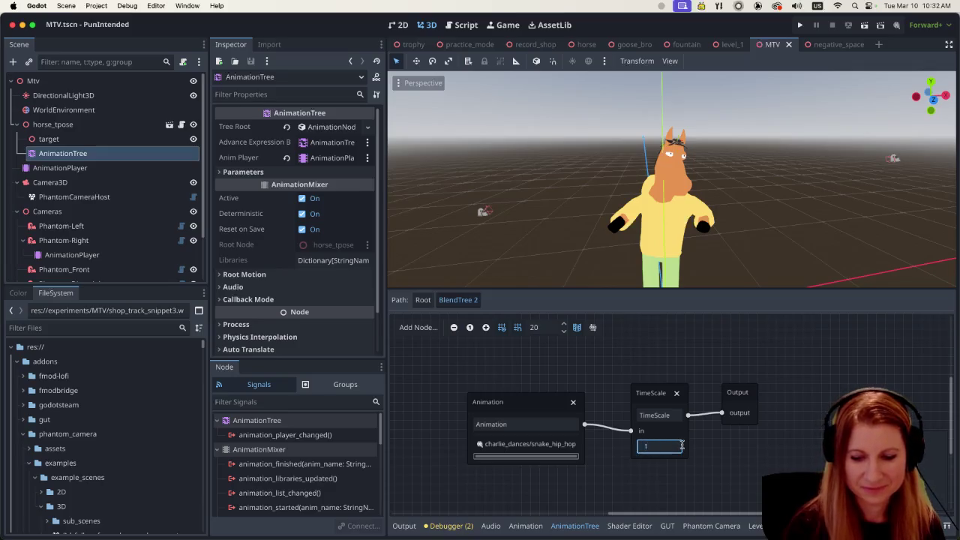
{"action": "type", "text": ".02"}
{"action": "key", "text": "Return"}
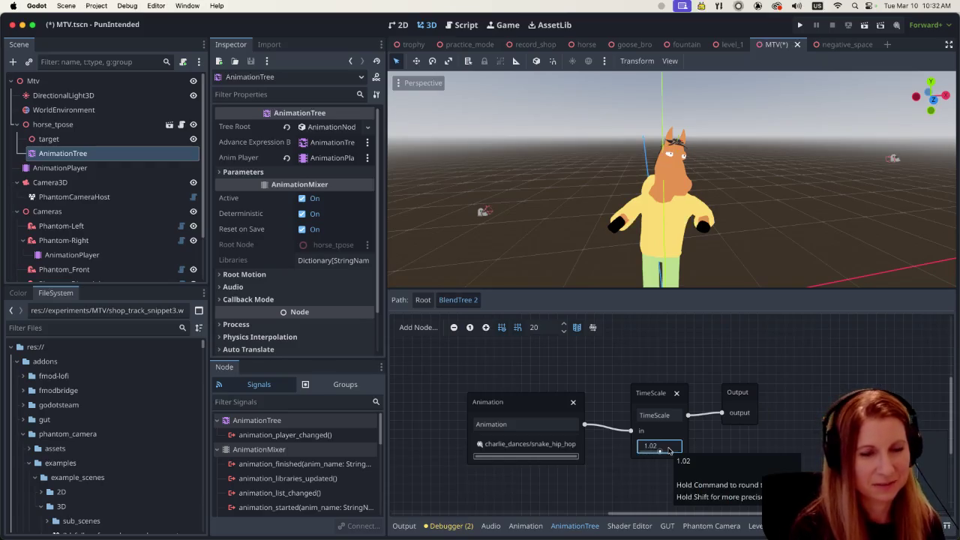
{"action": "key", "text": "super+s"}
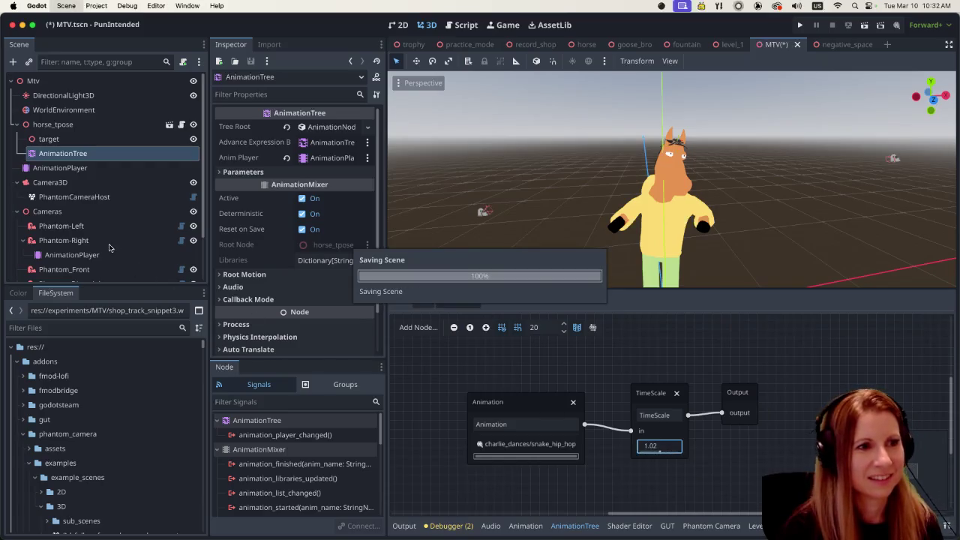
{"action": "left_click", "coordinate": [106, 255]}
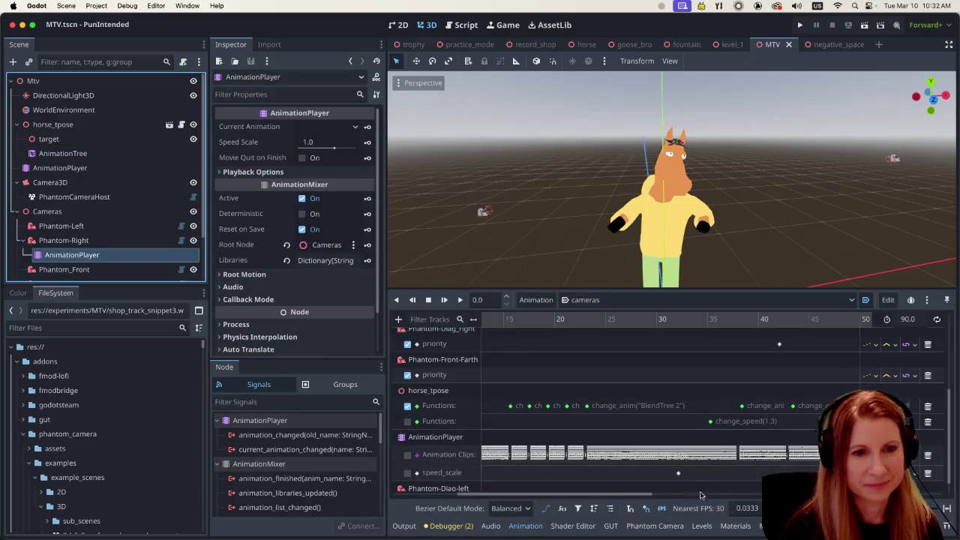
- Scroll the cameras timeline, then run the MTV scene to test the 1.02 speed
{"action": "mouse_move", "coordinate": [633, 496]}
{"action": "left_mouse_down"}
{"action": "mouse_move", "coordinate": [732, 489]}
{"action": "mouse_move", "coordinate": [641, 476]}
{"action": "left_mouse_up"}
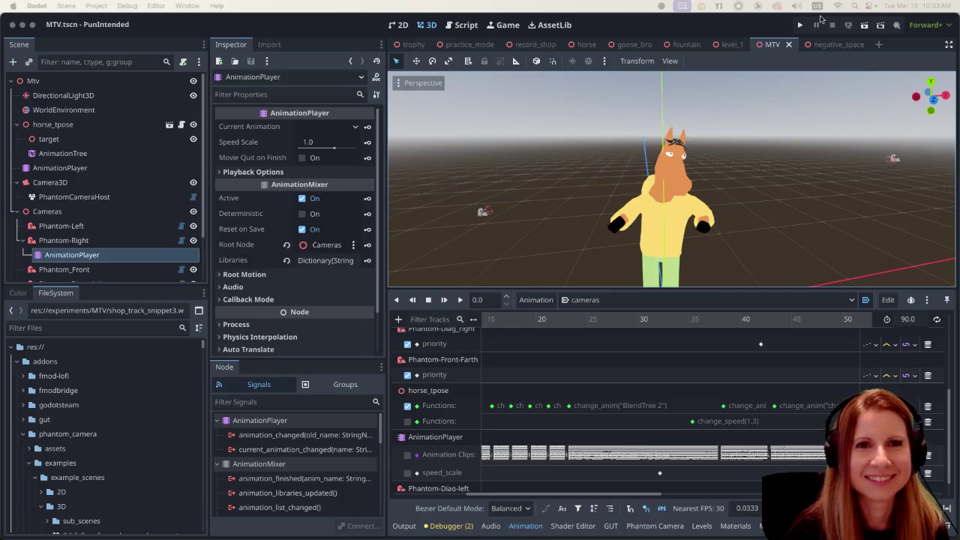
{"action": "left_click", "coordinate": [865, 26]}
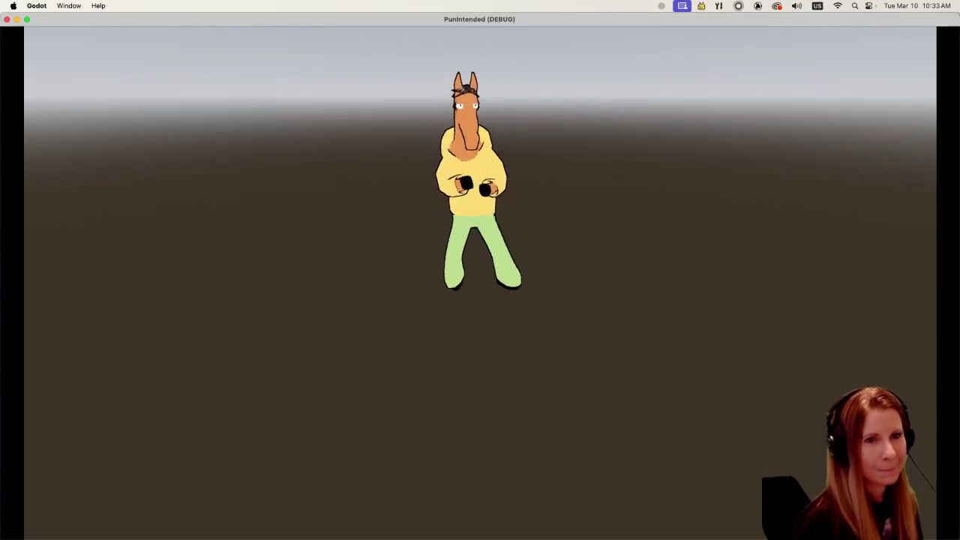
- Use the a and s keys to switch the horse between dancing and running, then quit
{"action": "key", "text": "a"}
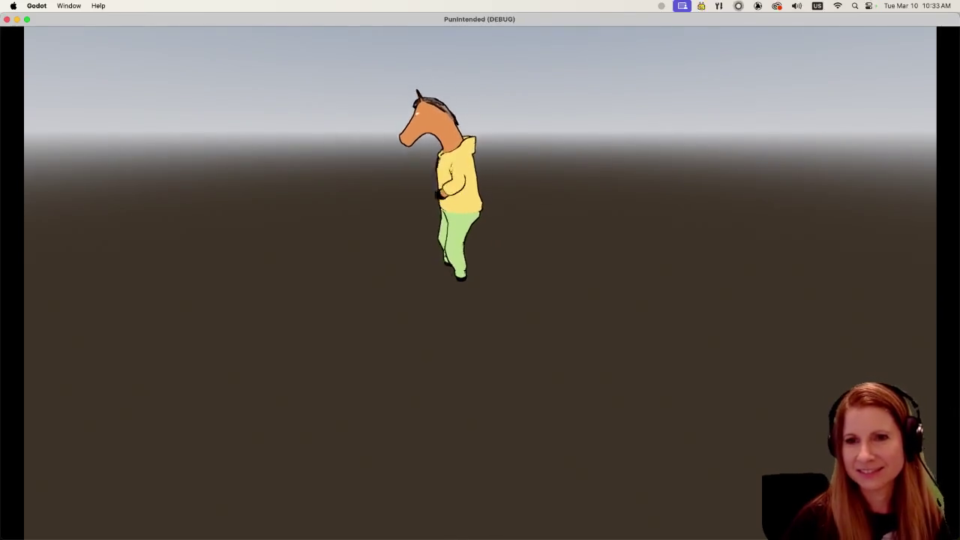
{"action": "key", "text": "s"}
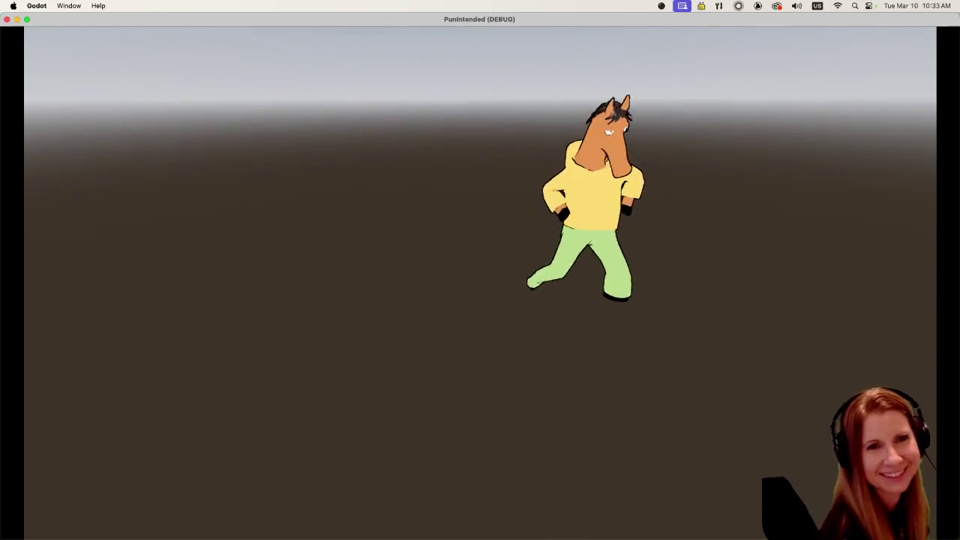
{"action": "key", "text": "a"}
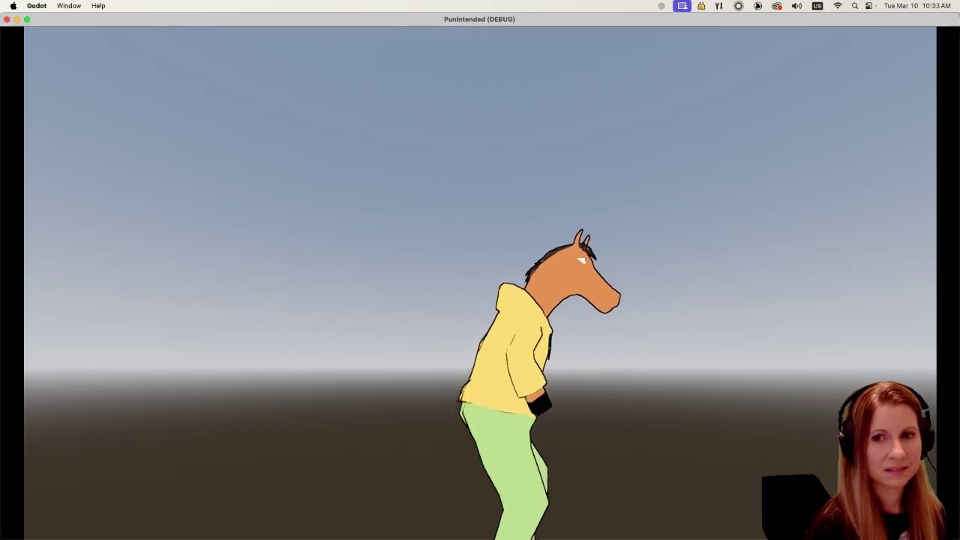
{"action": "key", "text": "s"}
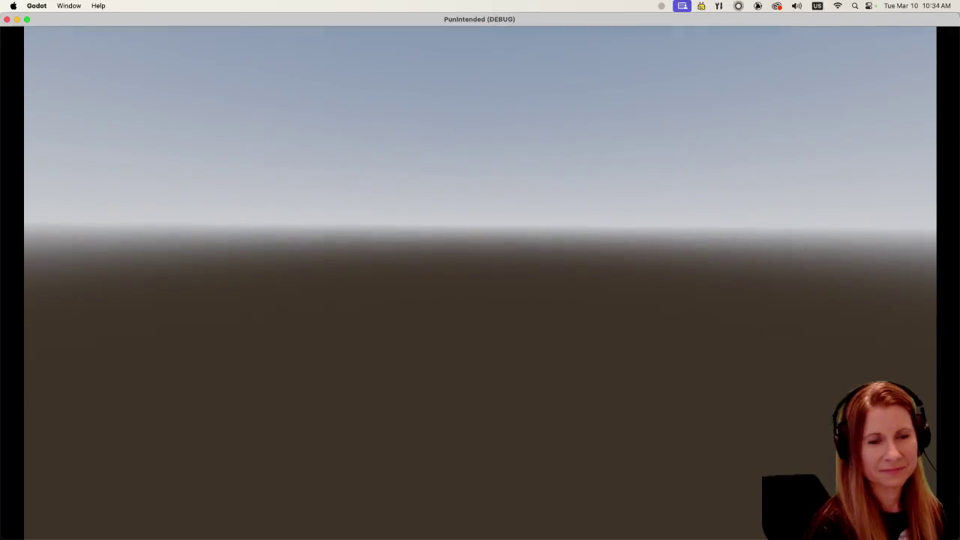
{"action": "key", "text": "super+q"}
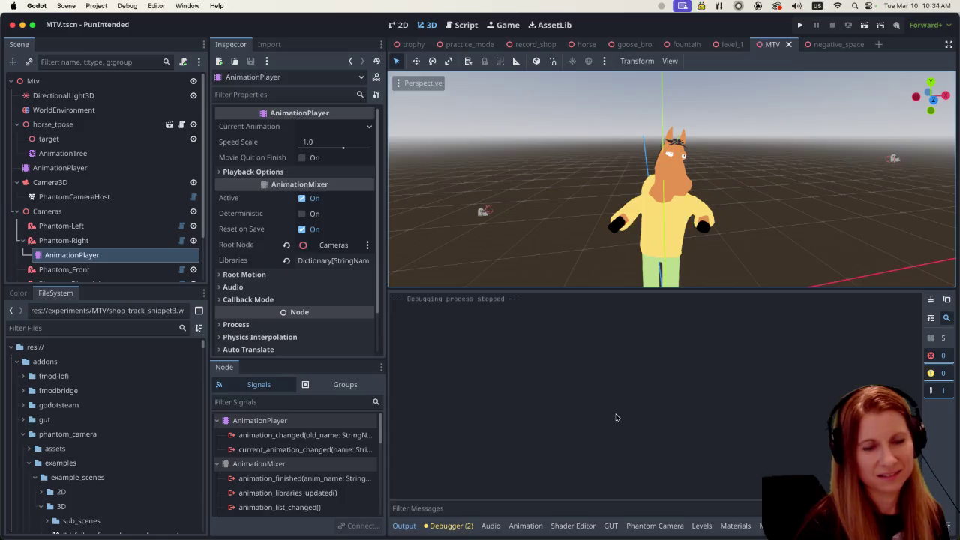
- Reopen BlendTree 2 from the AnimationTree and bring up its Add Node menu
{"action": "left_click", "coordinate": [525, 527]}
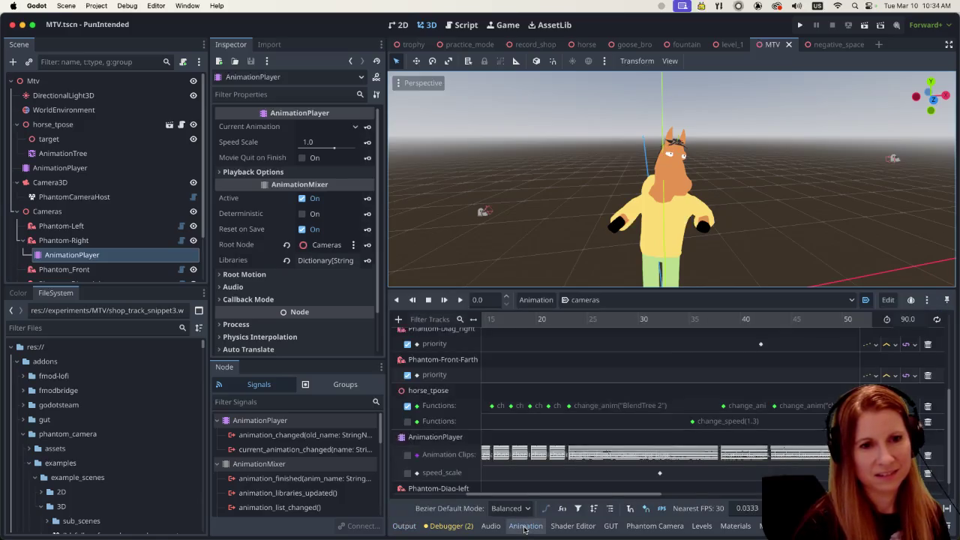
{"action": "left_click", "coordinate": [67, 153]}
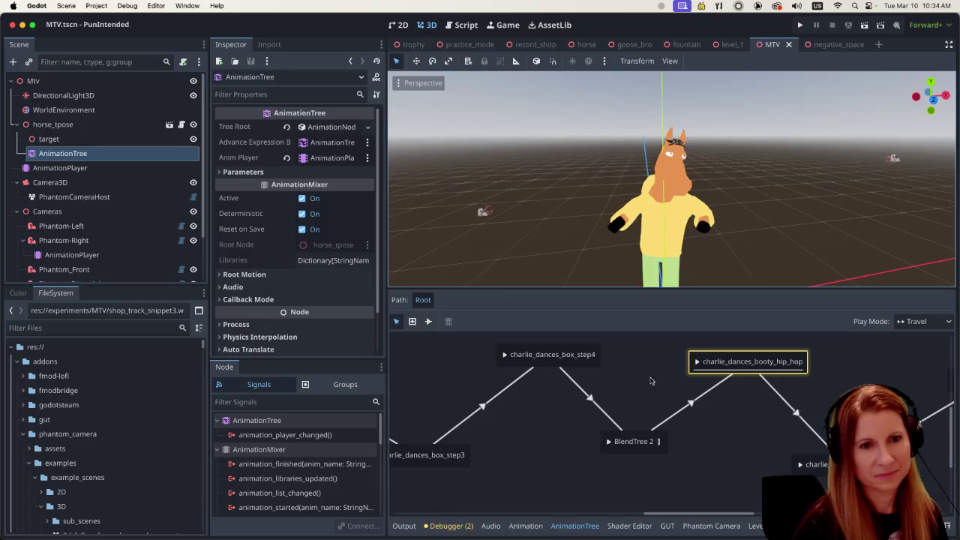
{"action": "left_click", "coordinate": [661, 441]}
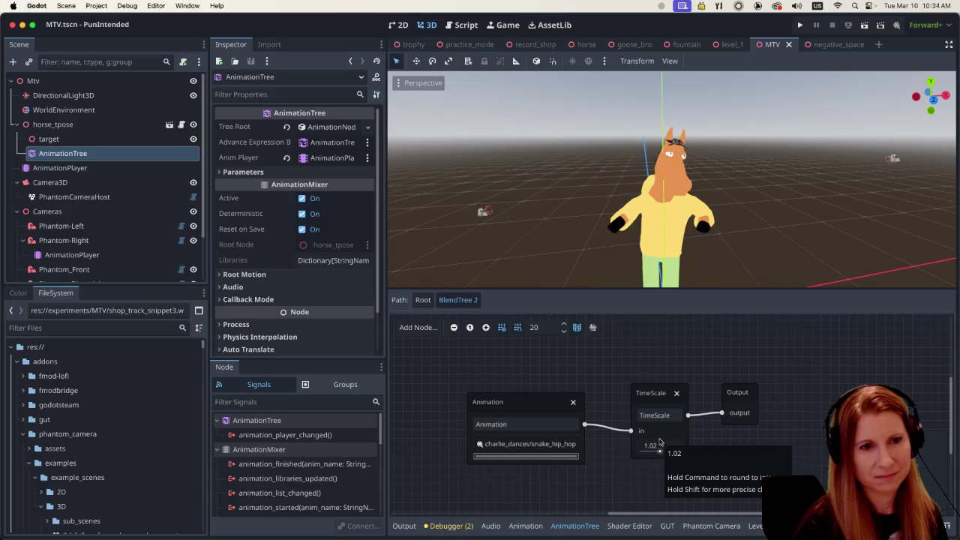
{"action": "right_click", "coordinate": [778, 350]}
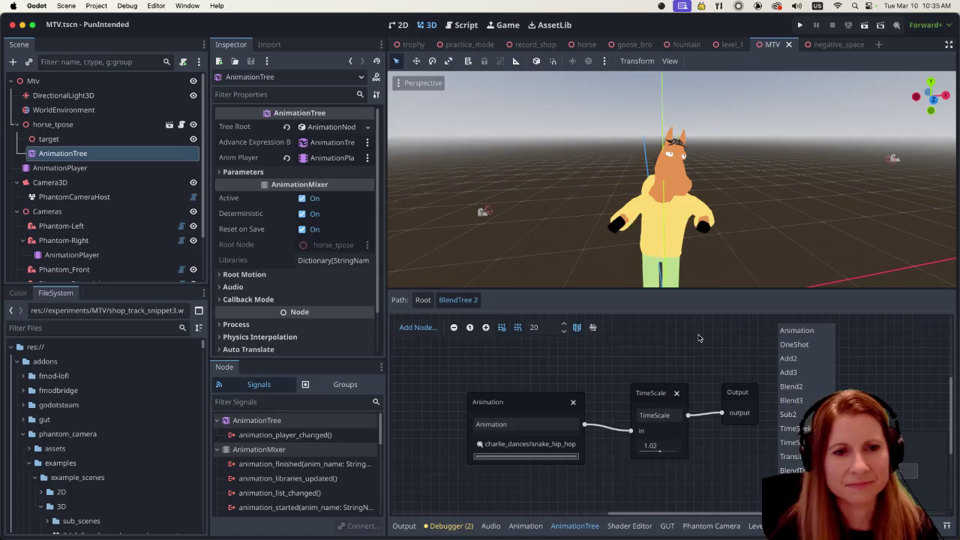
- Dismiss the node-type list and return from BlendTree 2 to the Root state machine
{"action": "left_click", "coordinate": [699, 338]}
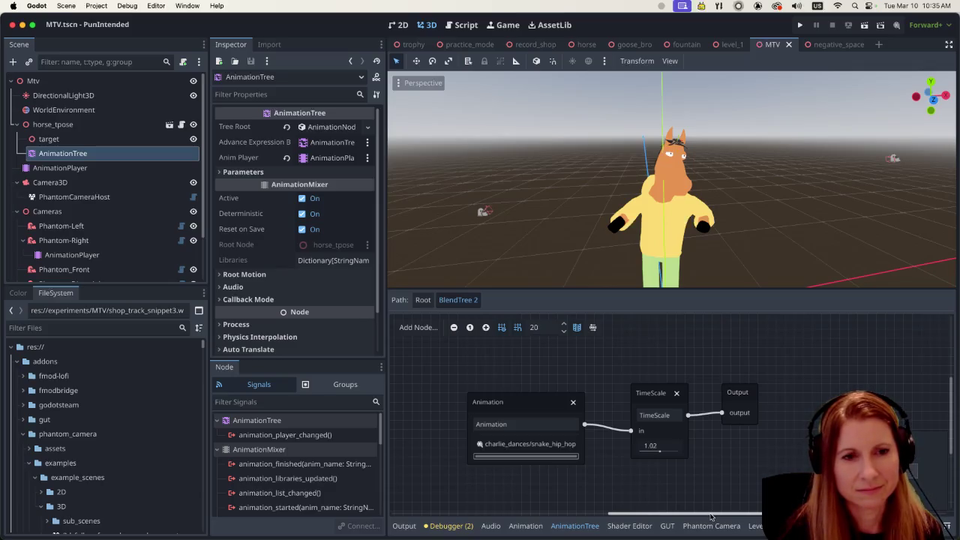
{"action": "left_click_drag", "start_coordinate": [711, 517], "coordinate": [726, 512]}
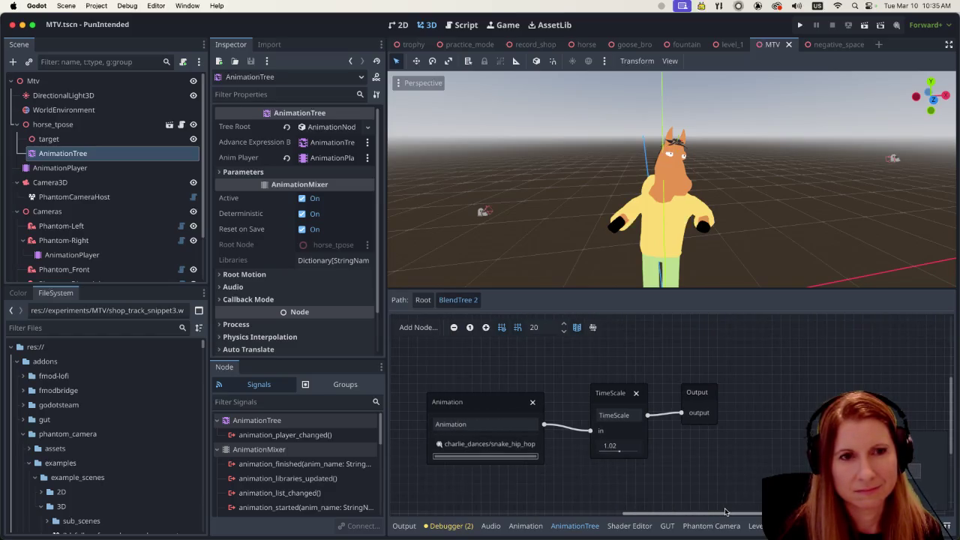
{"action": "mouse_move", "coordinate": [725, 513]}
{"action": "left_mouse_down"}
{"action": "mouse_move", "coordinate": [700, 506]}
{"action": "mouse_move", "coordinate": [726, 503]}
{"action": "mouse_move", "coordinate": [668, 502]}
{"action": "mouse_move", "coordinate": [697, 495]}
{"action": "left_mouse_up"}
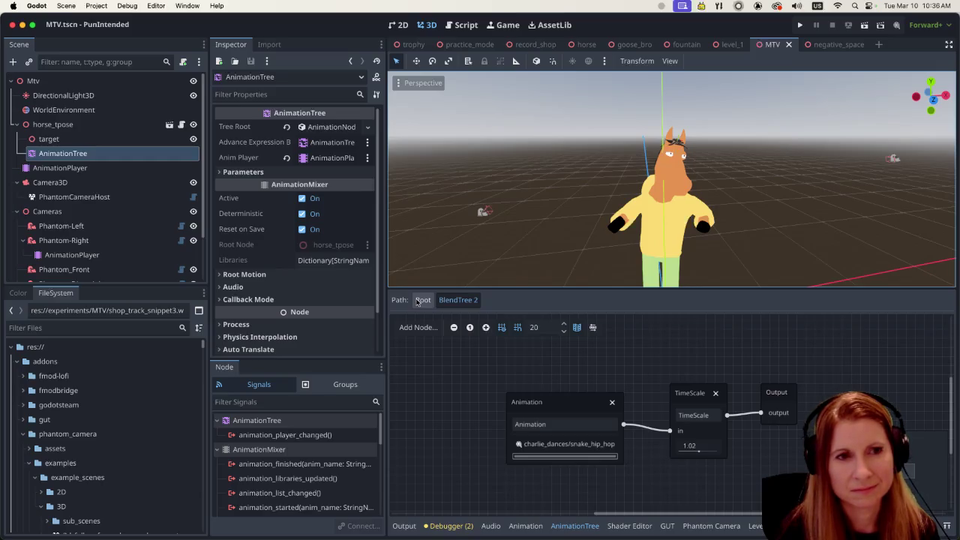
{"action": "left_click", "coordinate": [418, 301]}
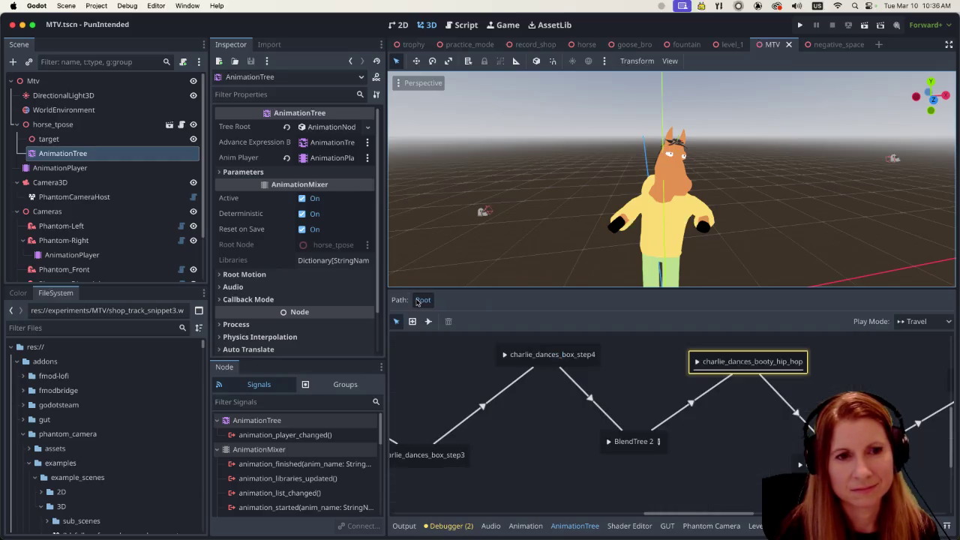
- Show Phantom-Right's cameras animation with its change_anim("BlendTree 2") and change_speed(1.3) keys
{"action": "left_click_drag", "start_coordinate": [733, 515], "coordinate": [821, 514]}
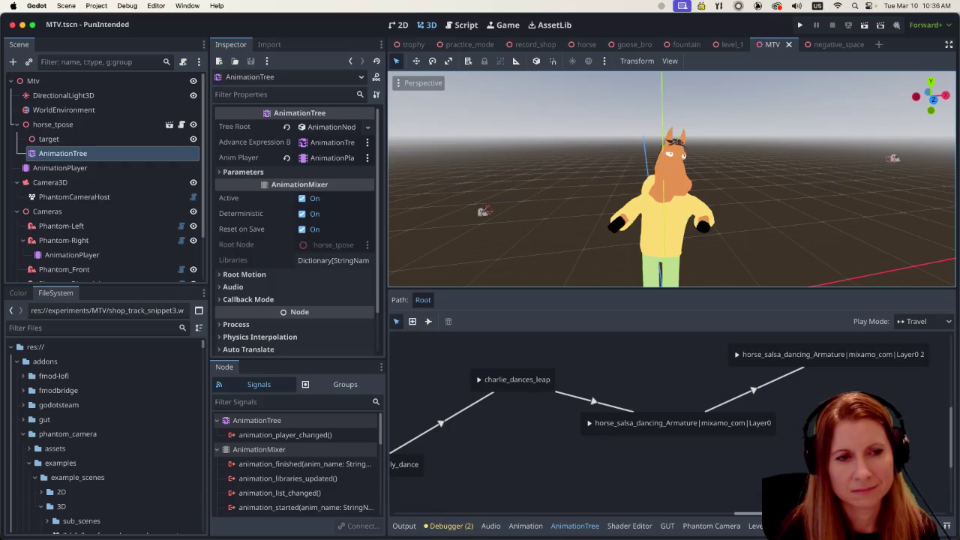
{"action": "left_click_drag", "start_coordinate": [822, 515], "coordinate": [717, 513]}
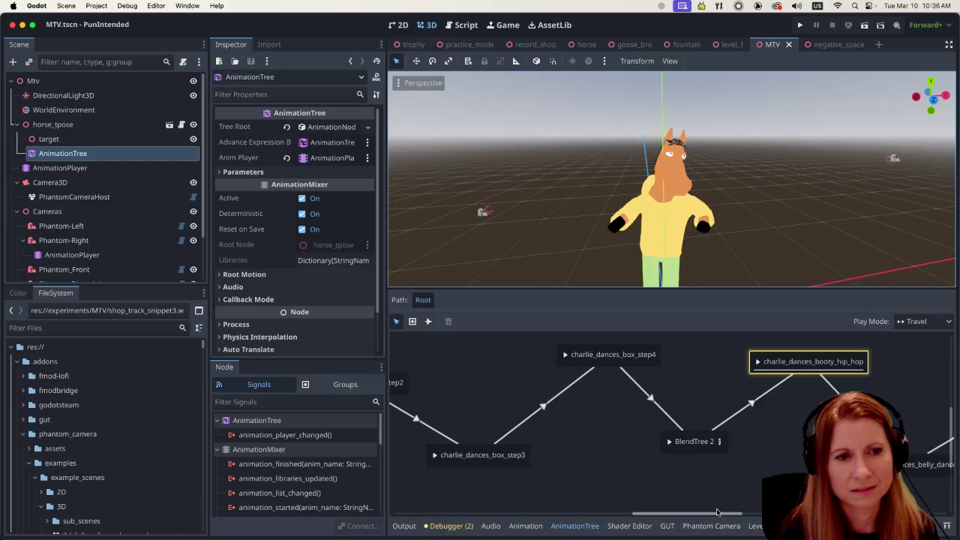
{"action": "left_click_drag", "start_coordinate": [716, 513], "coordinate": [760, 505]}
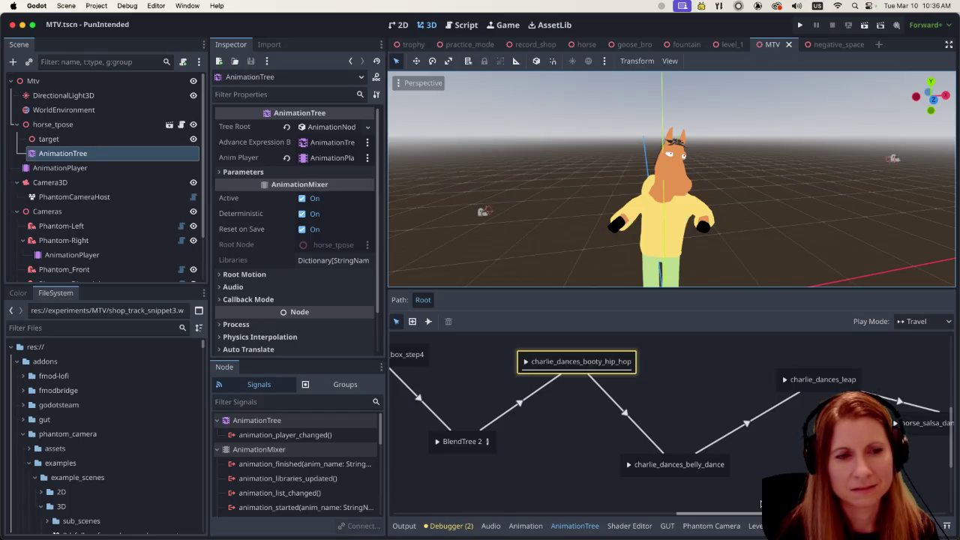
{"action": "left_click_drag", "start_coordinate": [760, 505], "coordinate": [733, 515]}
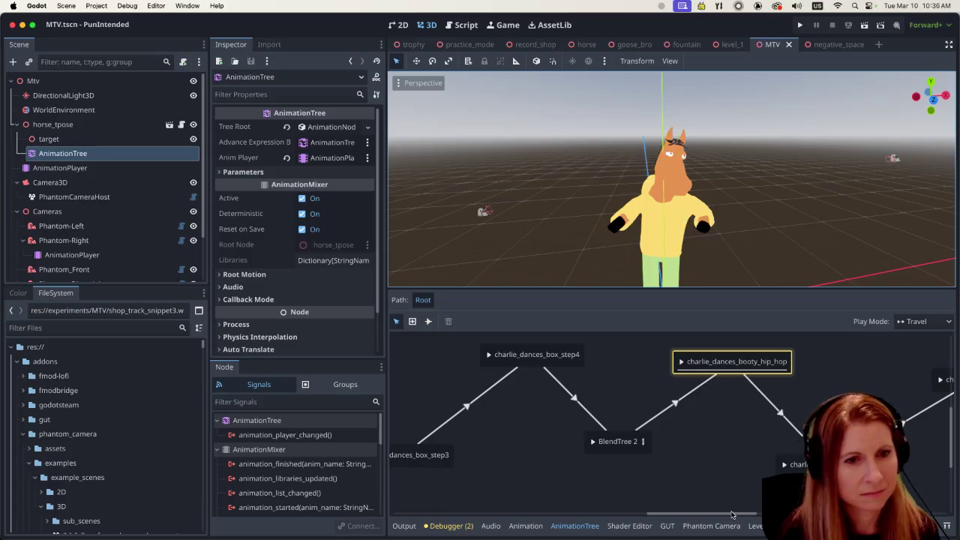
{"action": "left_click_drag", "start_coordinate": [732, 515], "coordinate": [735, 514]}
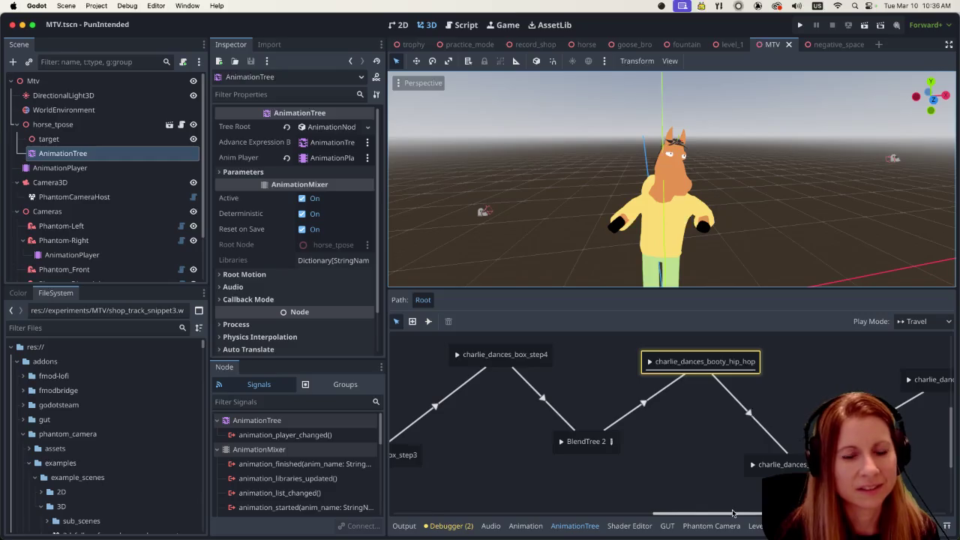
{"action": "left_click_drag", "start_coordinate": [733, 514], "coordinate": [740, 513]}
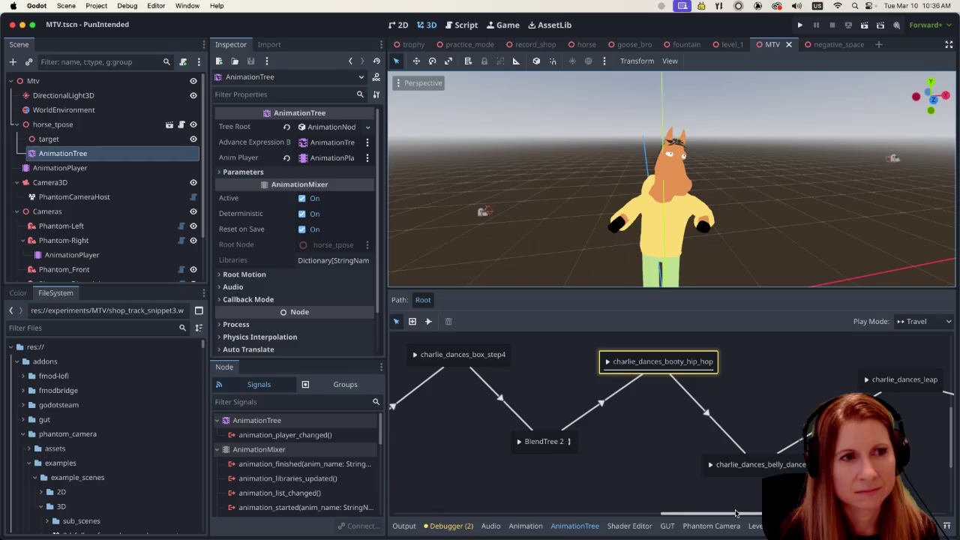
{"action": "left_click", "coordinate": [84, 255]}
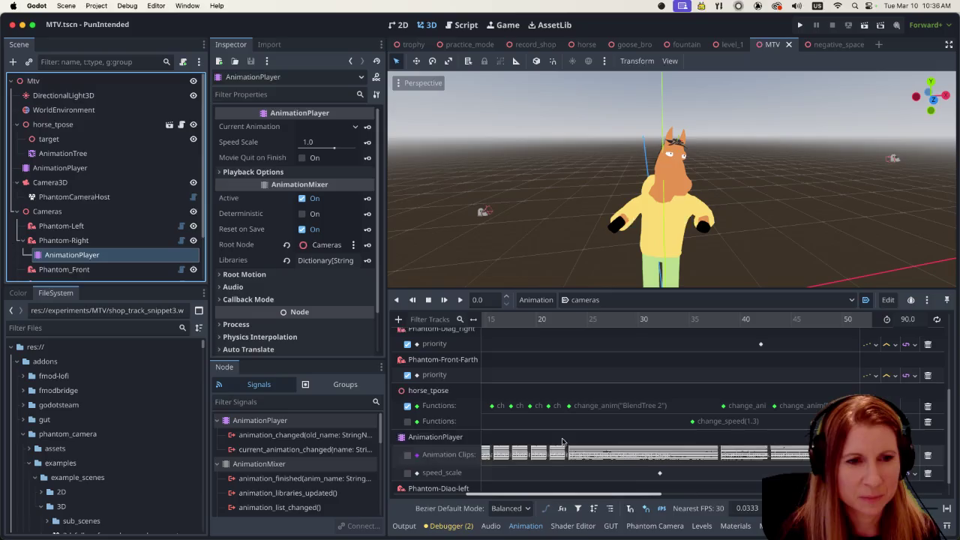